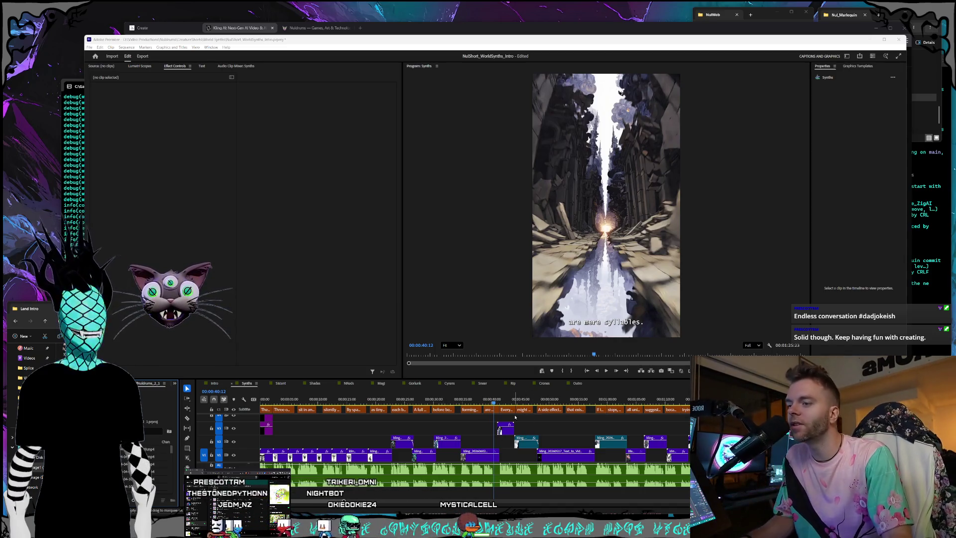
Step: Shorten the end of the V1 clip and try extending the upper clip's start earlier
left_click_drag(490, 399, 514, 400)
scroll(465, 464, "up", 5)
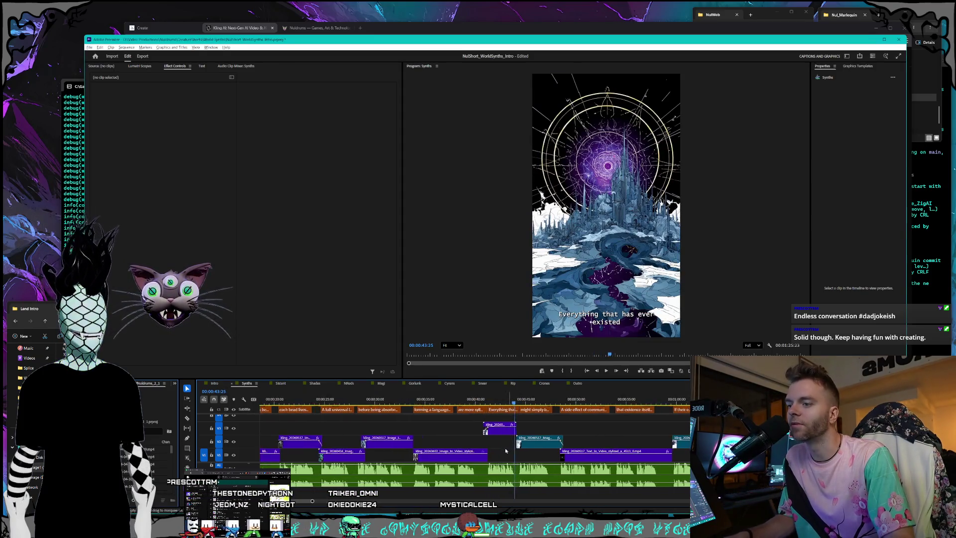
left_click(459, 458)
mouse_move(468, 456)
left_mouse_down()
mouse_move(449, 456)
mouse_move(445, 431)
mouse_move(467, 433)
left_mouse_up()
left_click_drag(535, 442, 542, 429)
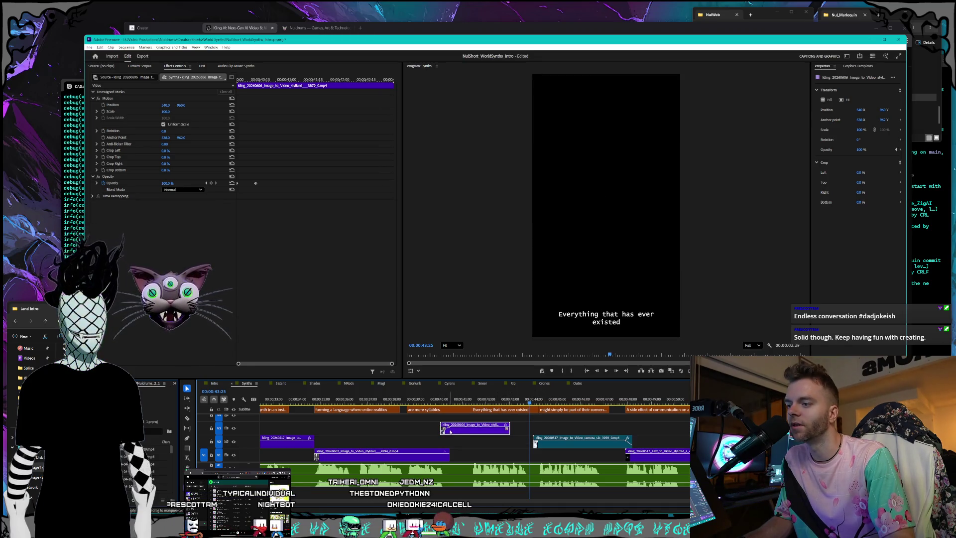
Step: Set the V3 castle clip's speed value to 1 in Speed/Duration
right_click(451, 432)
left_click(478, 312)
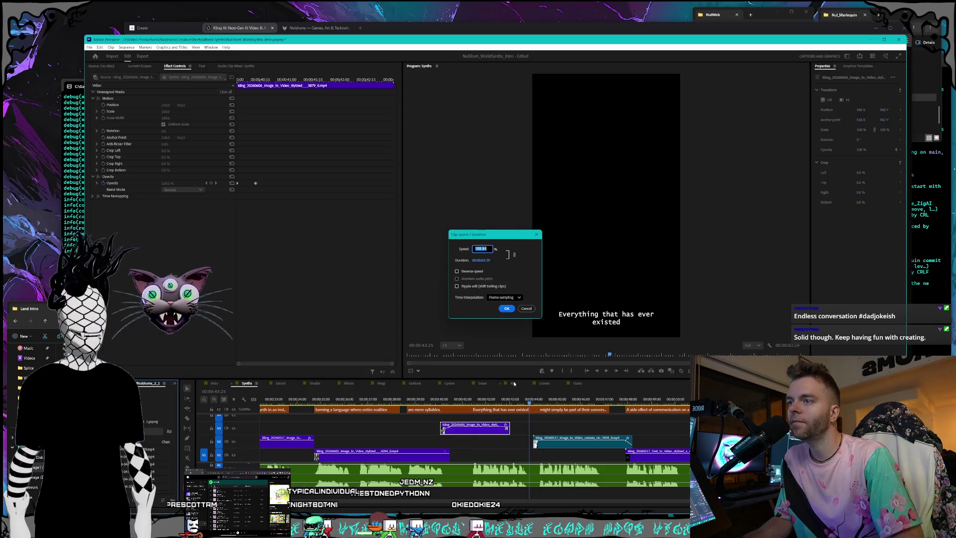
type("120")
key("Return")
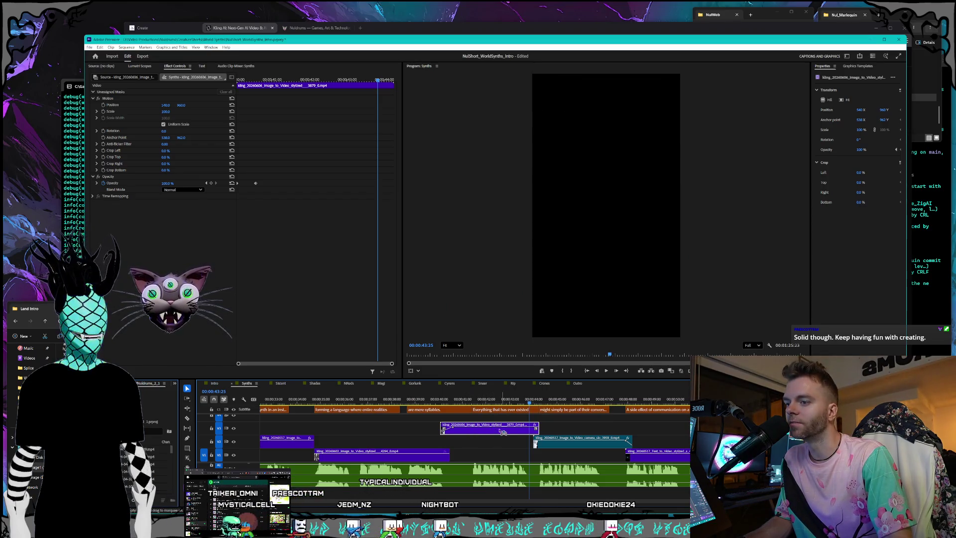
Step: Nudge the castle clip earlier, trim its end, play back, then undo the last move
left_click_drag(499, 431, 495, 431)
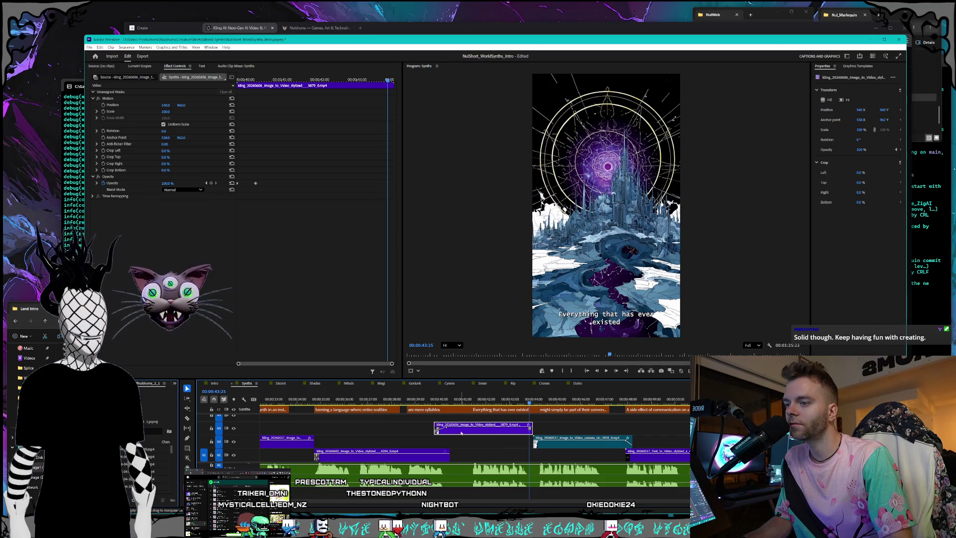
left_click_drag(530, 429, 492, 432)
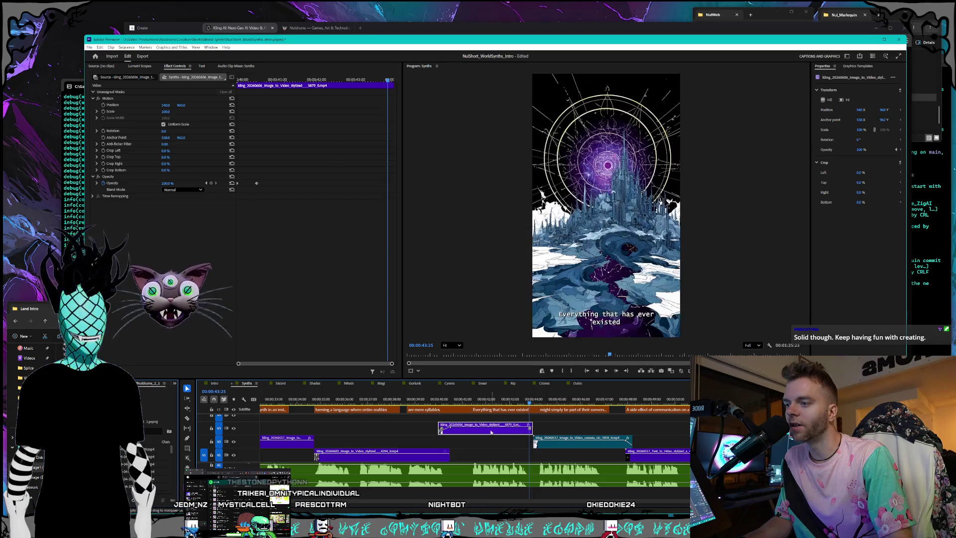
left_click(432, 401)
key("space")
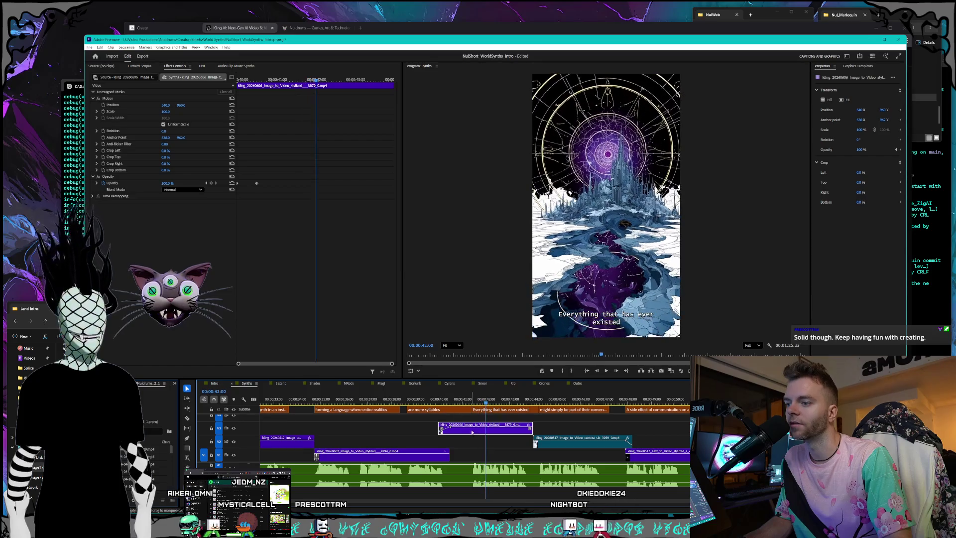
key("ctrl+z")
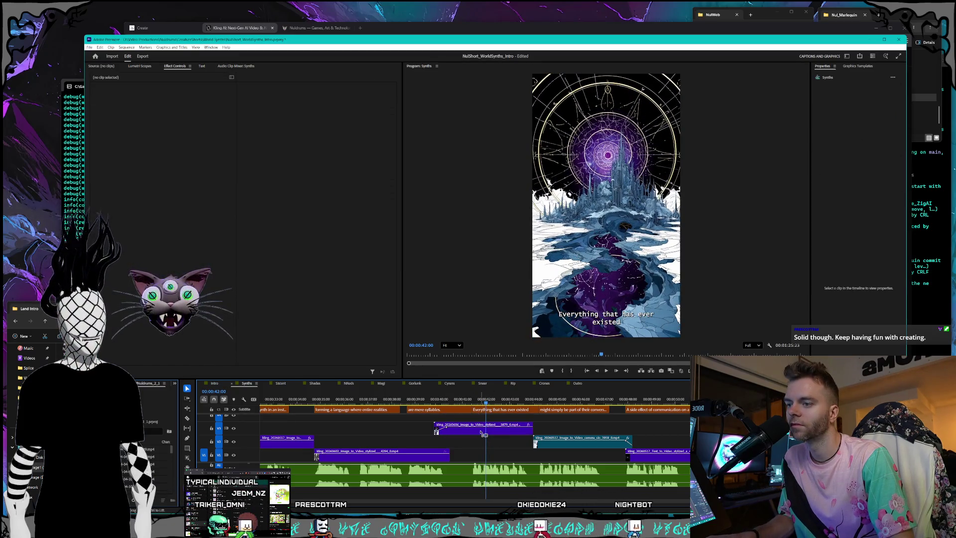
left_click(448, 430)
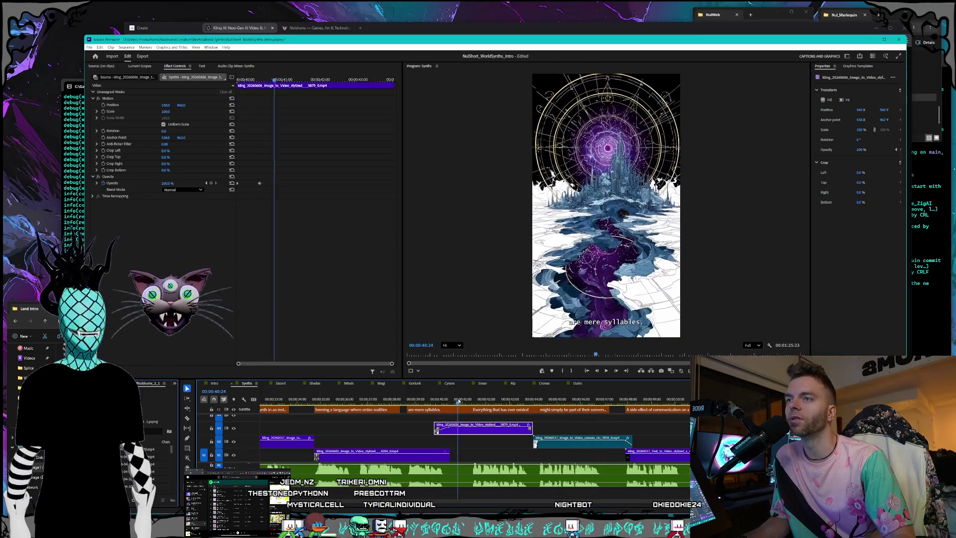
mouse_move(492, 400)
left_mouse_down()
mouse_move(541, 400)
mouse_move(438, 396)
left_mouse_up()
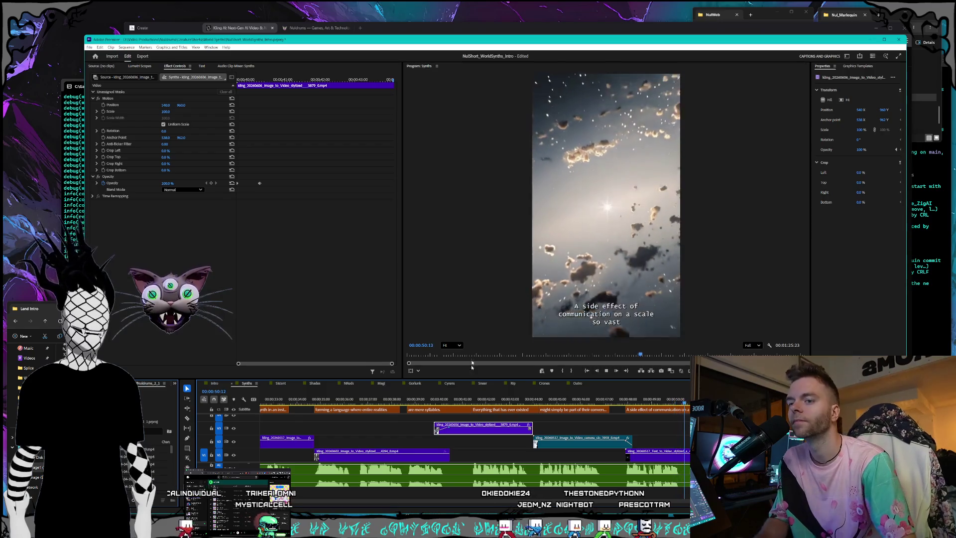
scroll(654, 457, "down", 5, "alt")
scroll(654, 457, "down", 2, "alt")
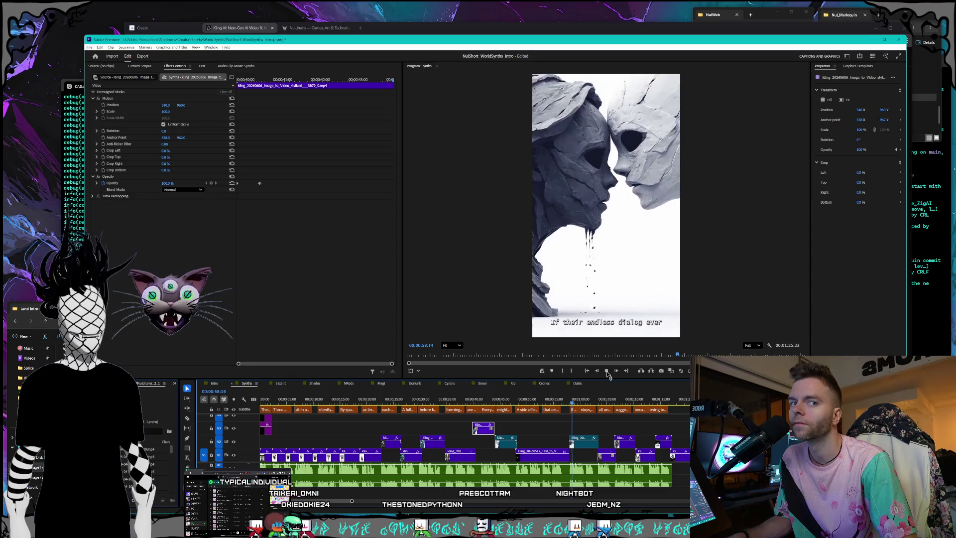
left_click(607, 371)
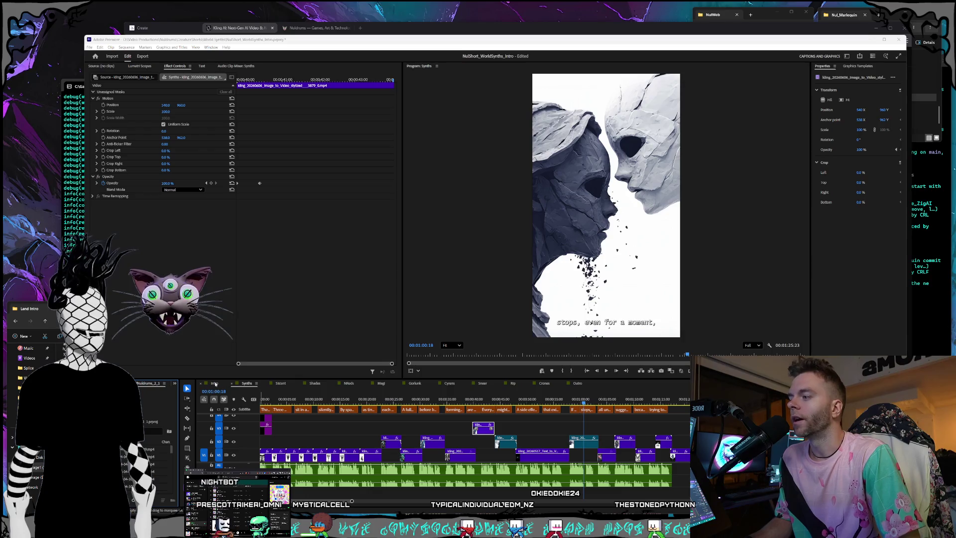
Step: In the Intro sequence, scrub to the vortex shot and move its clip about a second earlier
left_click(347, 399)
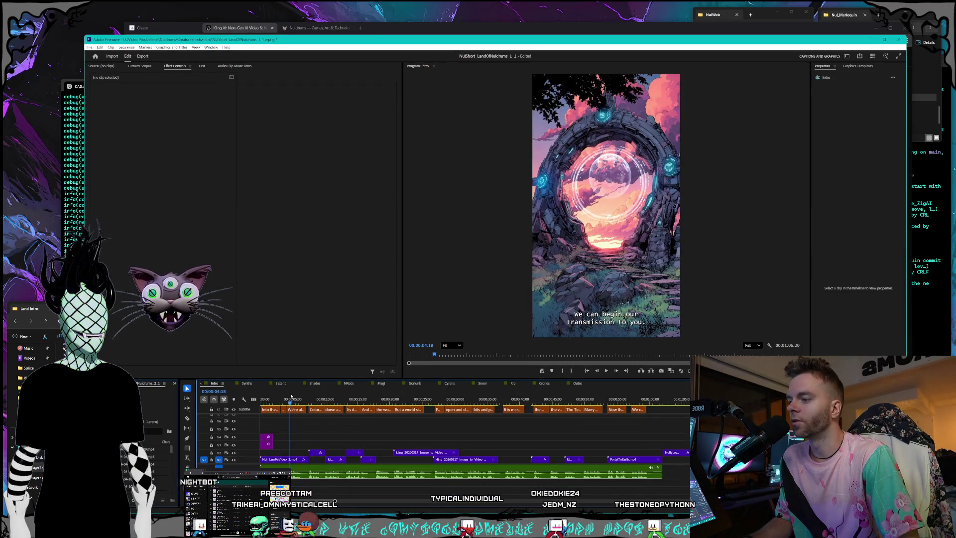
left_click(317, 397)
left_click_drag(317, 397, 487, 398)
left_click_drag(420, 454, 409, 454)
Step: Set the pink vortex clip's speed to 150%
right_click(409, 454)
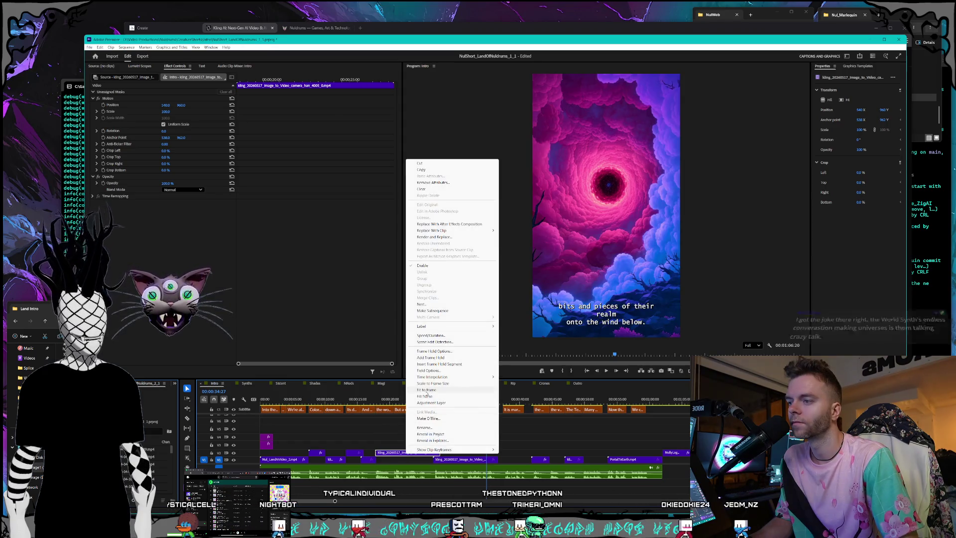
left_click(453, 337)
type("150")
key("Return")
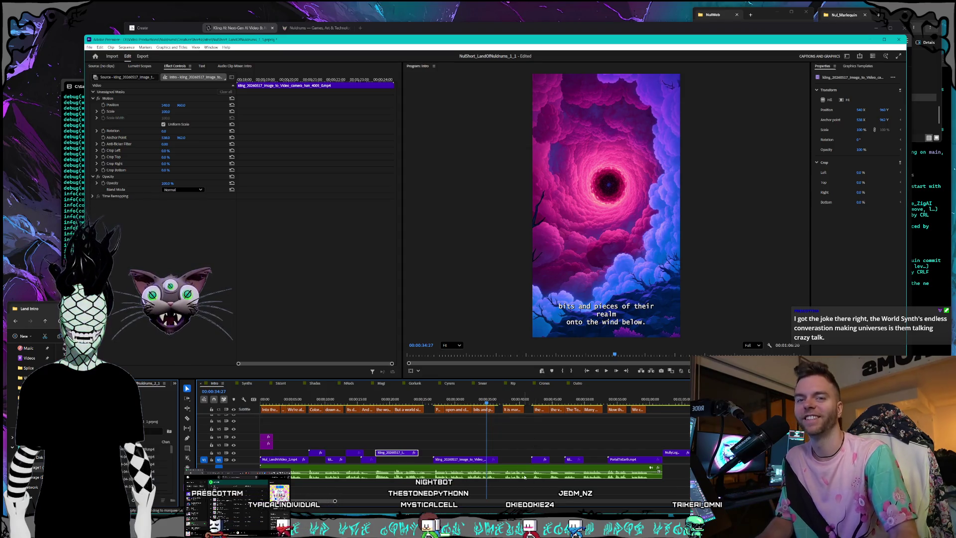
Step: Shift the vortex clip slightly later and scrub forward to the portal scene
left_click(431, 452)
left_click_drag(385, 452, 399, 452)
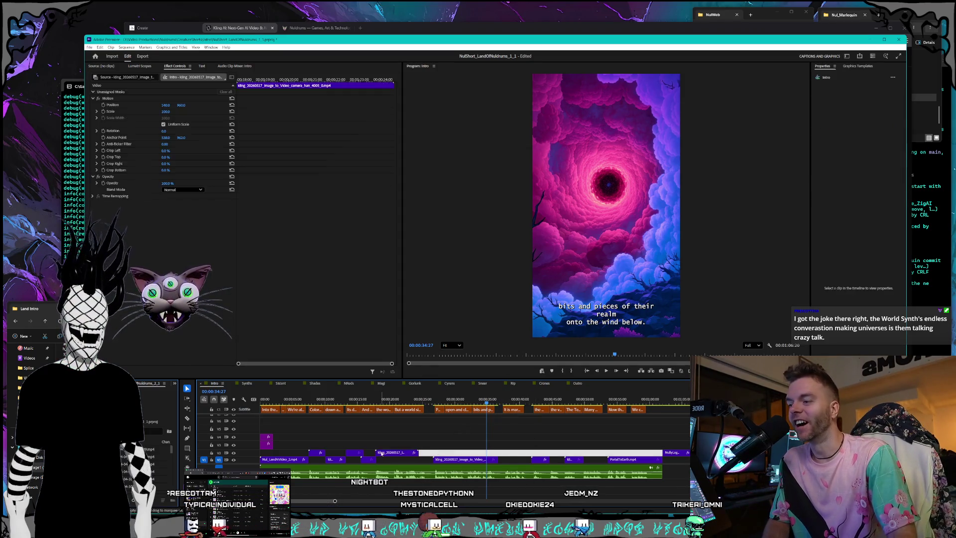
left_click(401, 445)
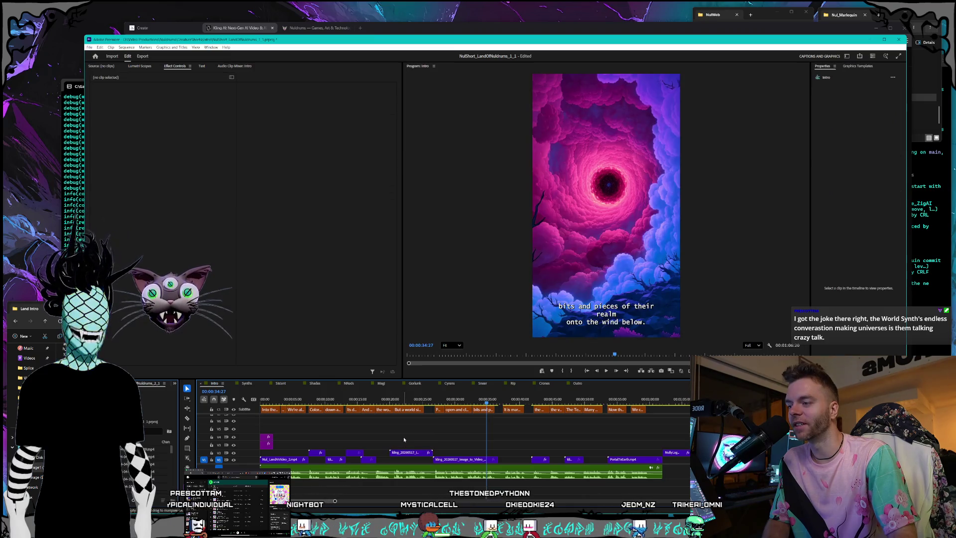
left_click(405, 399)
left_click_drag(404, 399, 442, 400)
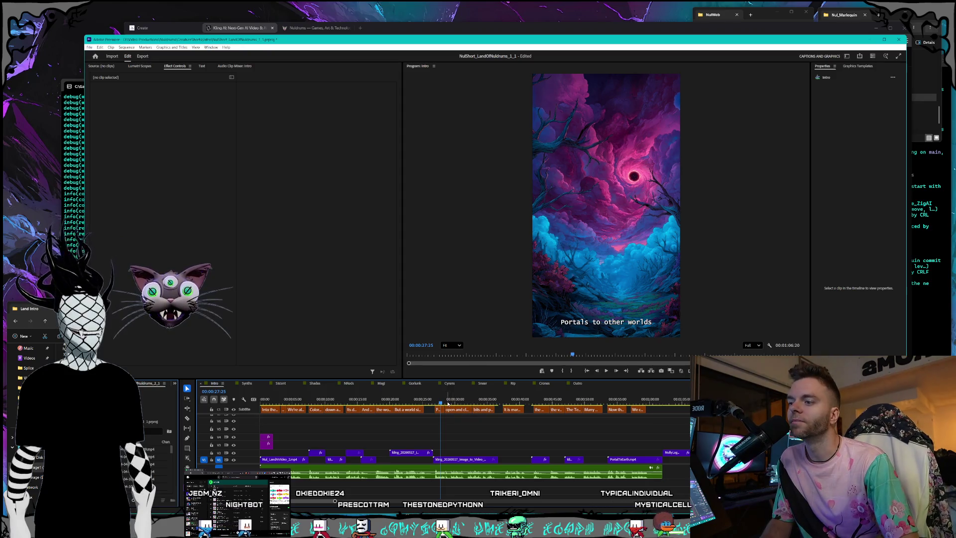
left_click_drag(441, 401, 546, 399)
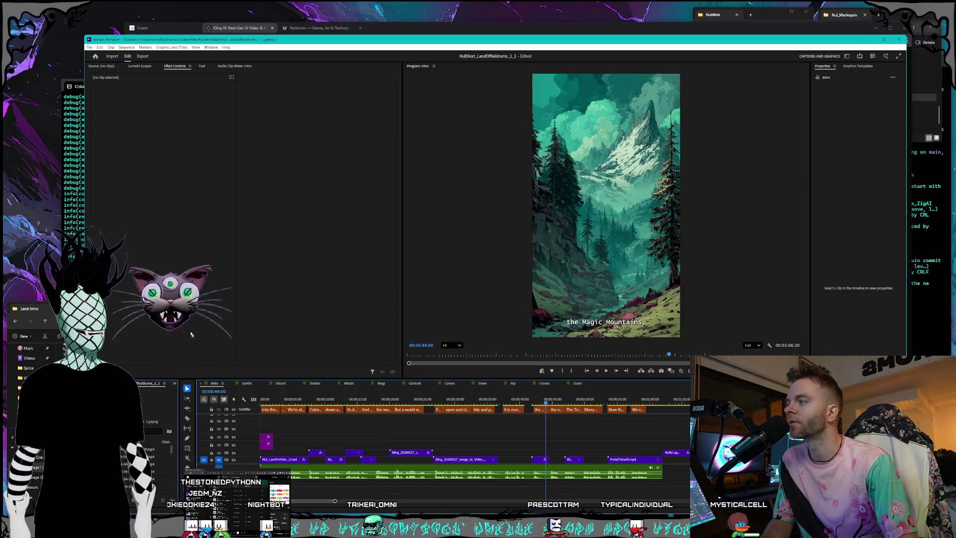
Step: In Kling AI, start downloading the generated castle valley video
key("alt+Tab")
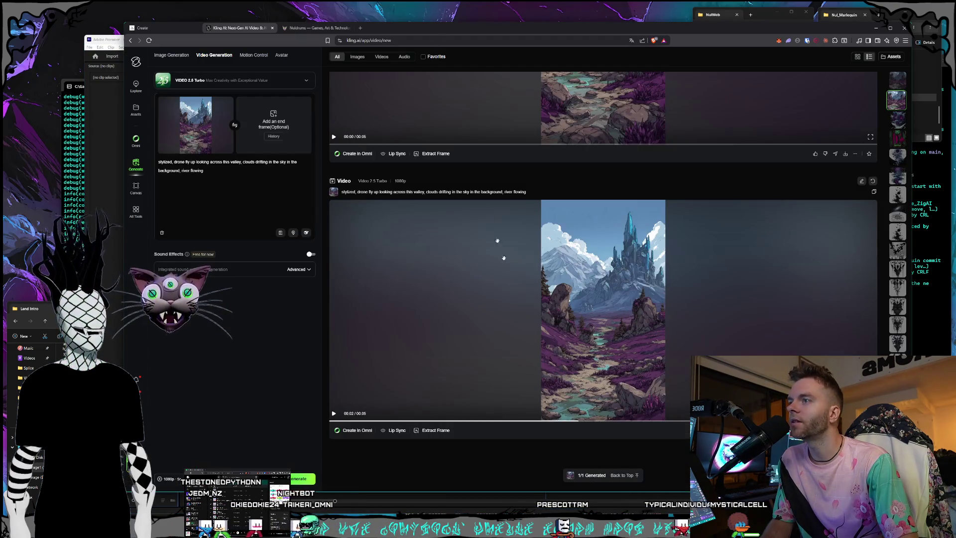
scroll(648, 326, "down", 2)
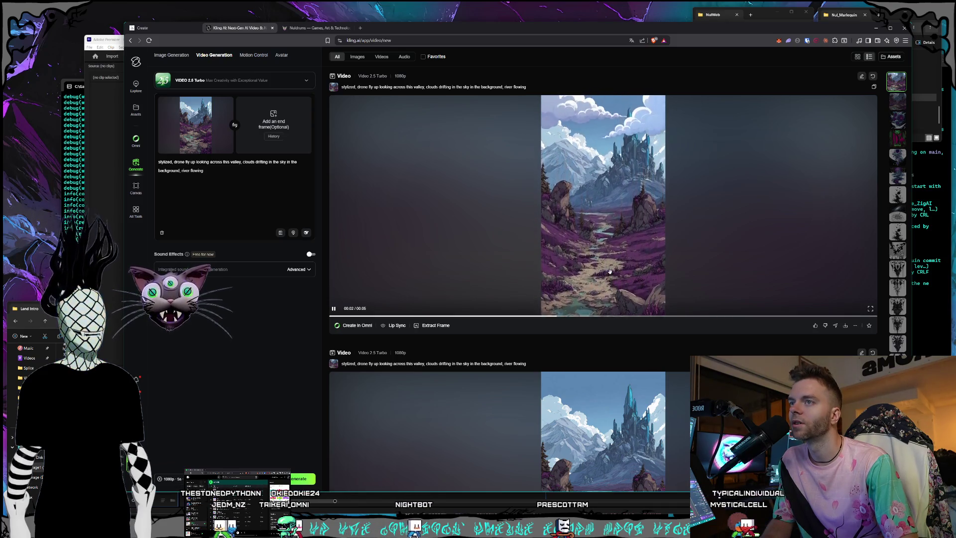
scroll(610, 272, "down", 5)
left_click(845, 343)
left_click(842, 314)
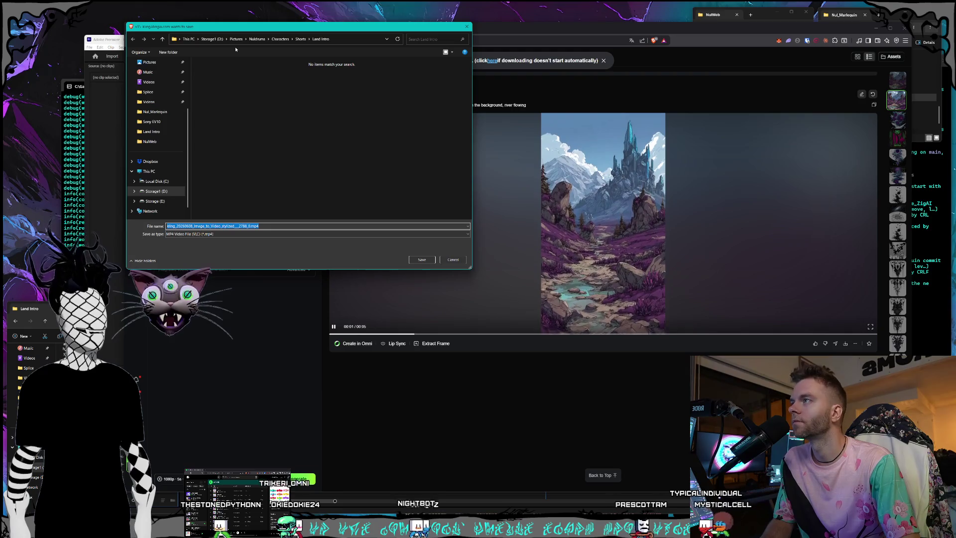
Step: Save the mp4 into Storage1 > Videos > Nuldrums > Shorts > Creatures > Land Intro
left_click_drag(210, 26, 248, 20)
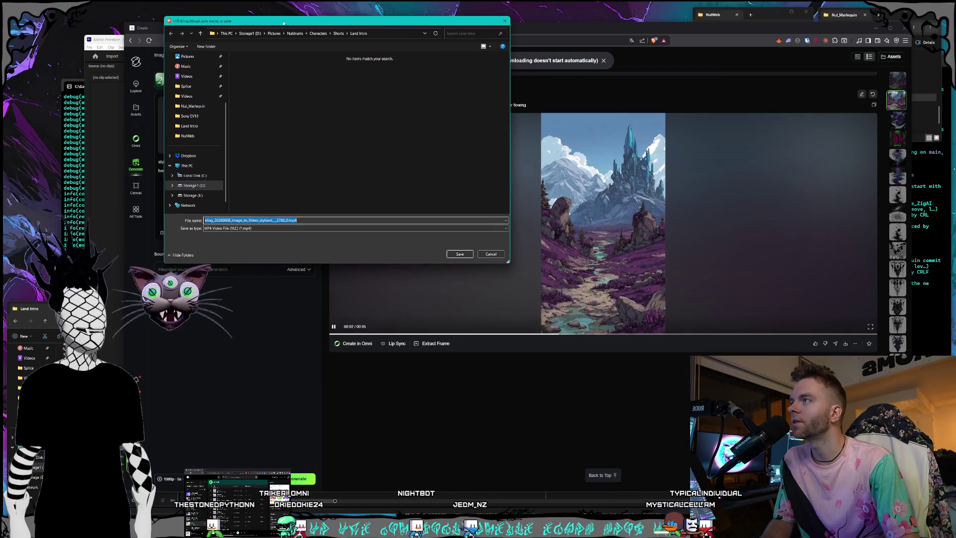
left_click(250, 34)
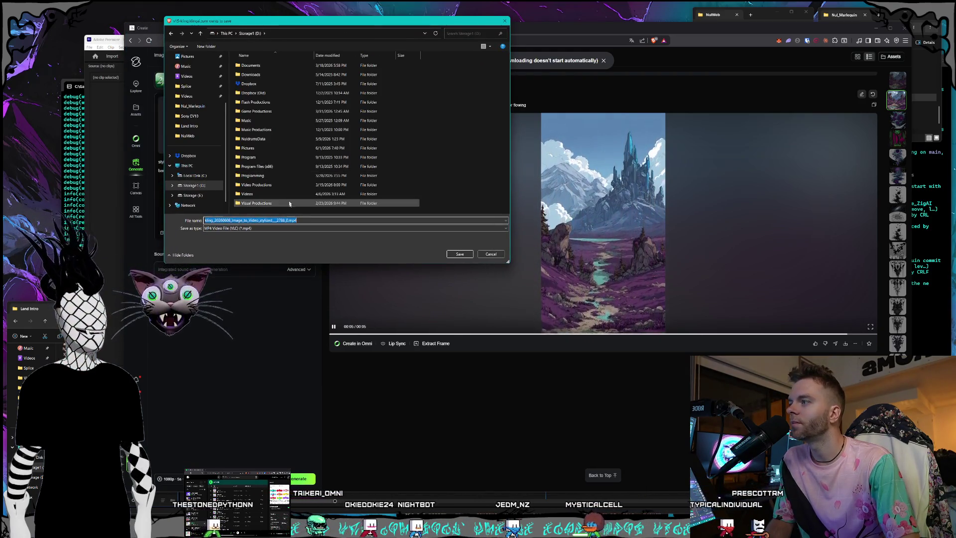
double_click(267, 194)
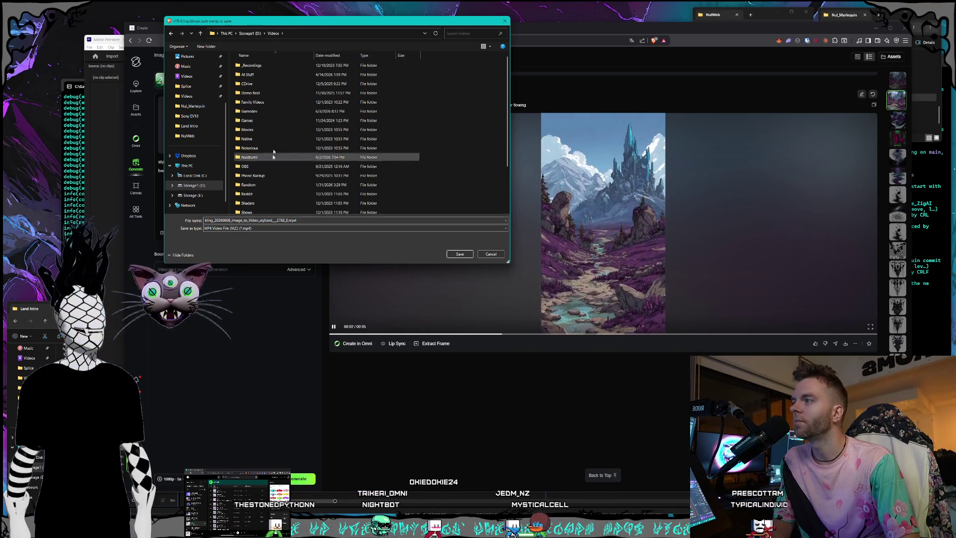
double_click(267, 100)
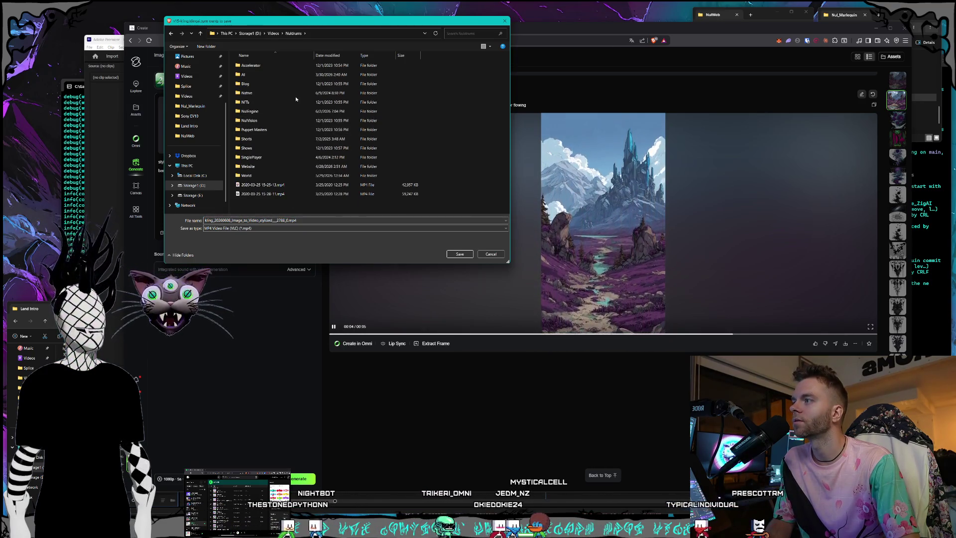
left_click(262, 112)
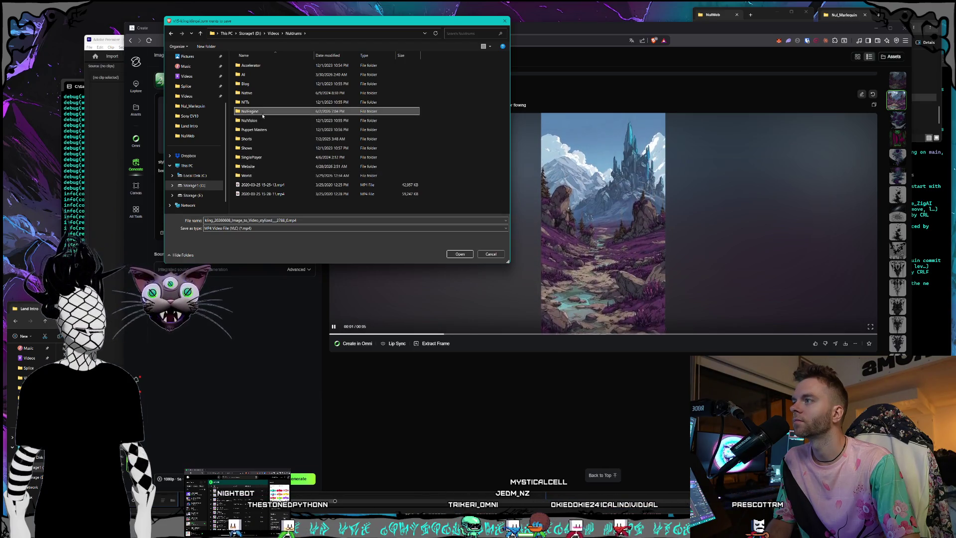
left_click(256, 141)
double_click(255, 141)
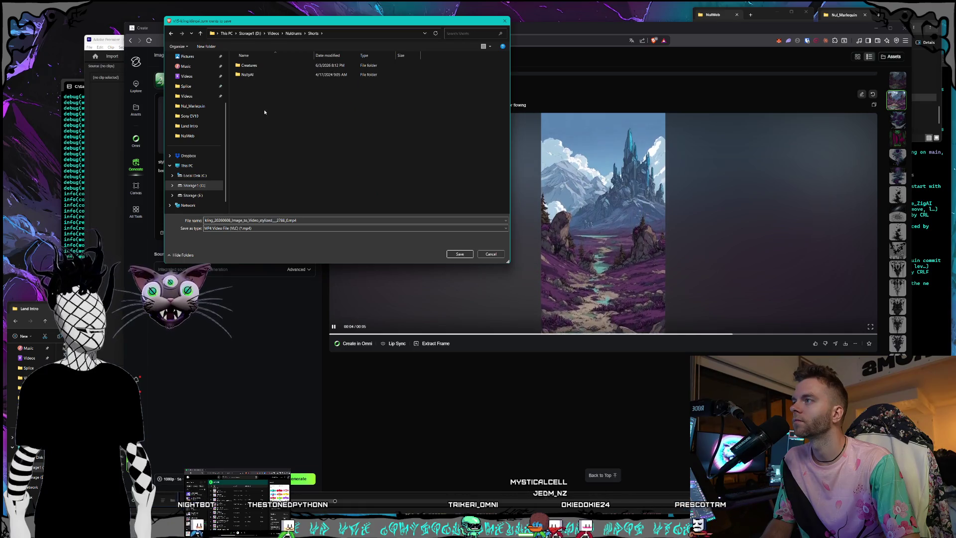
double_click(263, 67)
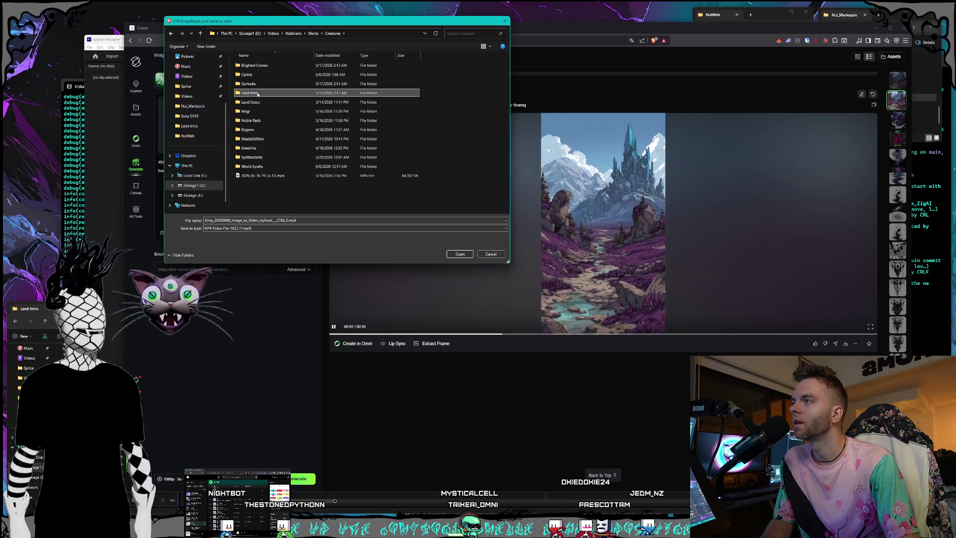
double_click(258, 95)
left_click(460, 254)
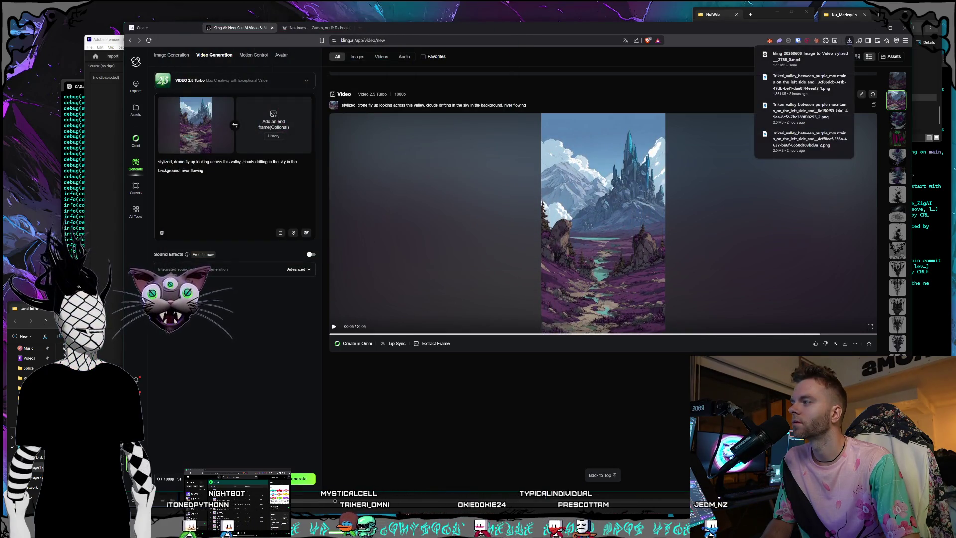
key("alt+Tab")
Step: Drag the kling 2788 valley clip onto V2 under 'The Technology Towers.' caption
left_click_drag(175, 259, 169, 260)
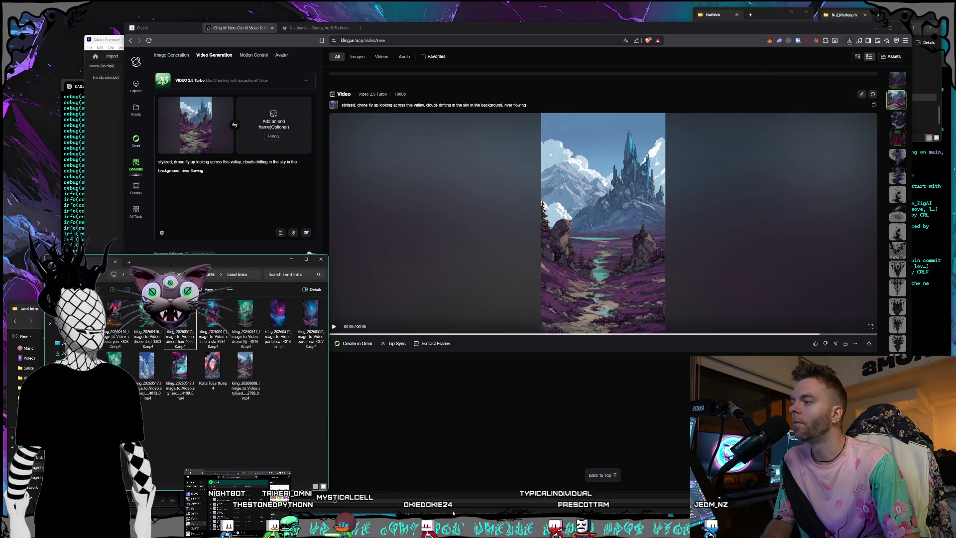
key("alt+Tab")
key("alt+Tab")
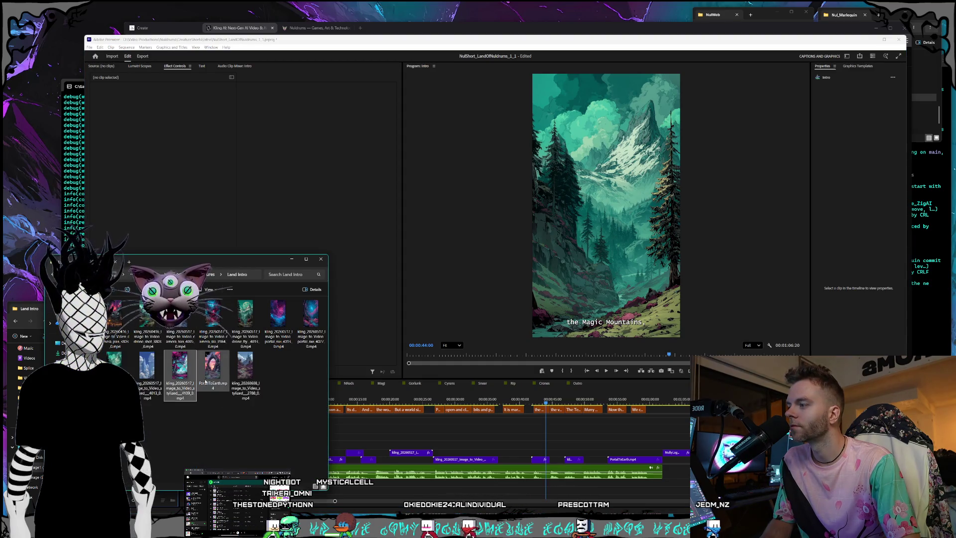
left_click(254, 382)
mouse_move(244, 369)
left_mouse_down()
mouse_move(625, 442)
mouse_move(550, 443)
mouse_move(550, 452)
left_mouse_up()
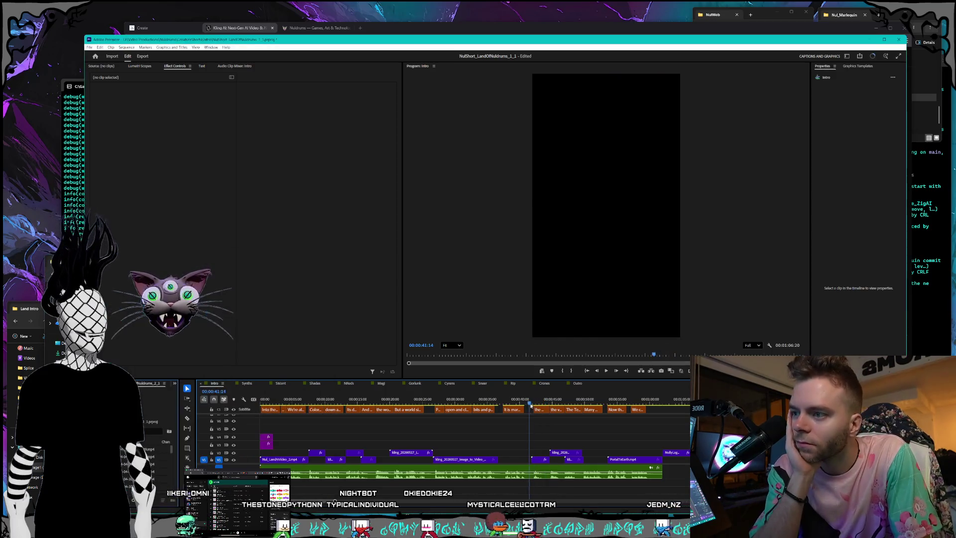
left_click(553, 403)
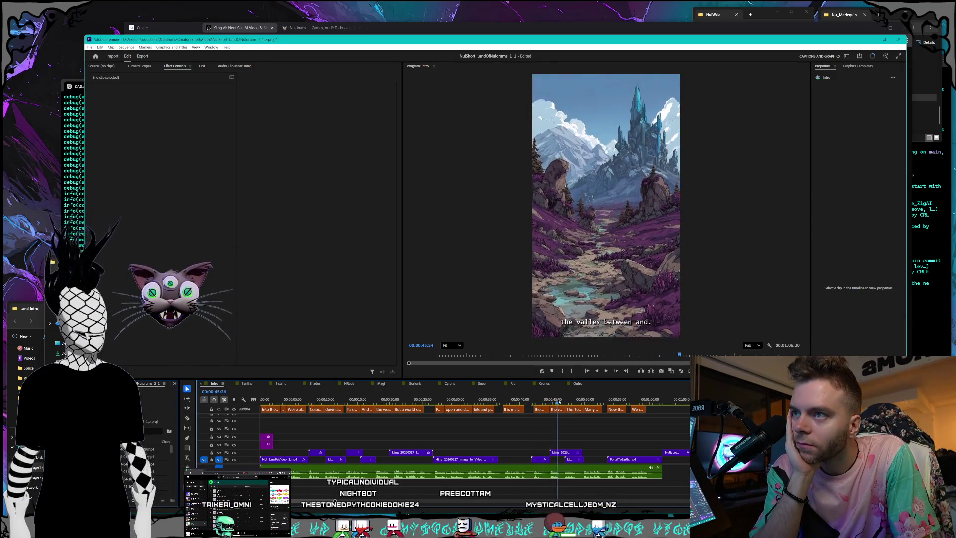
left_click_drag(571, 402, 567, 403)
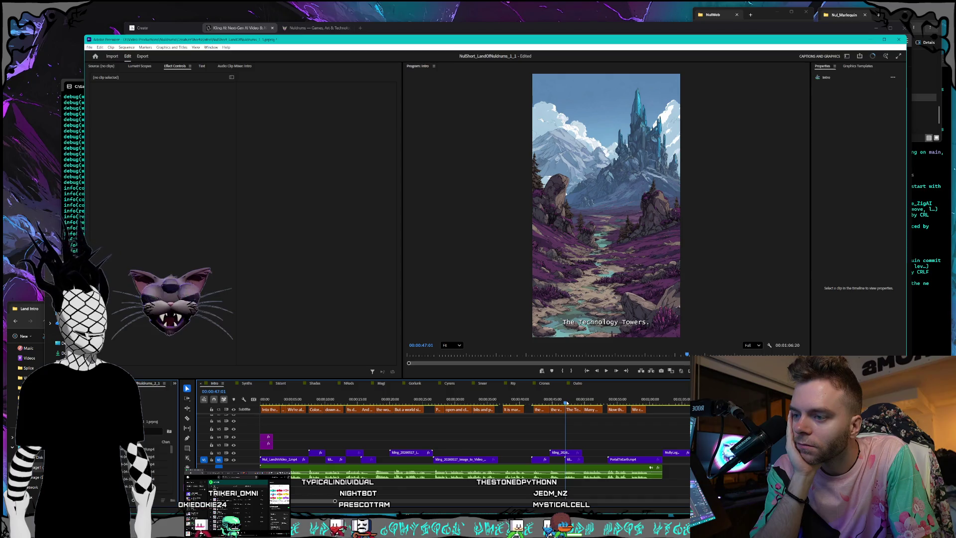
Step: Set the valley clip's speed to 200% and play the sequence to check it
left_click(559, 453)
right_click(559, 453)
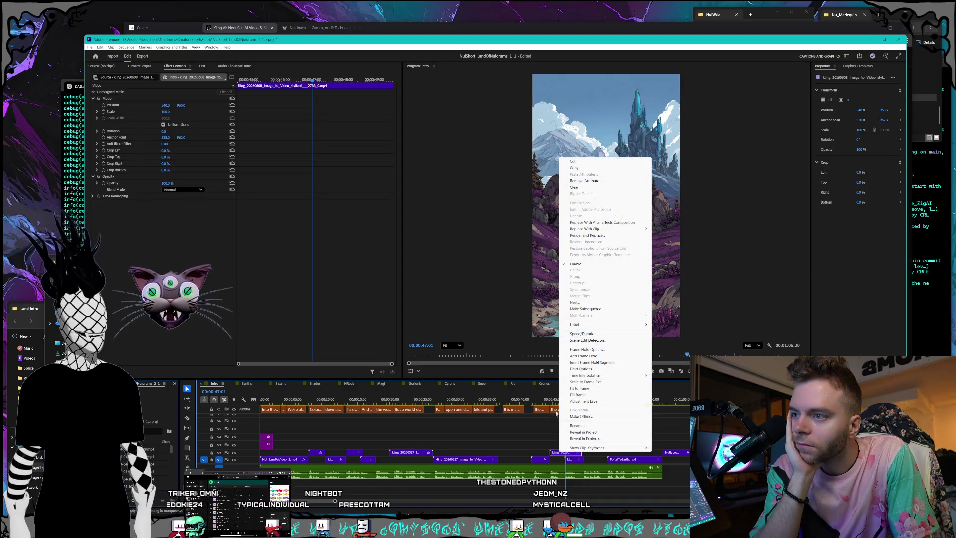
left_click(584, 334)
type("200")
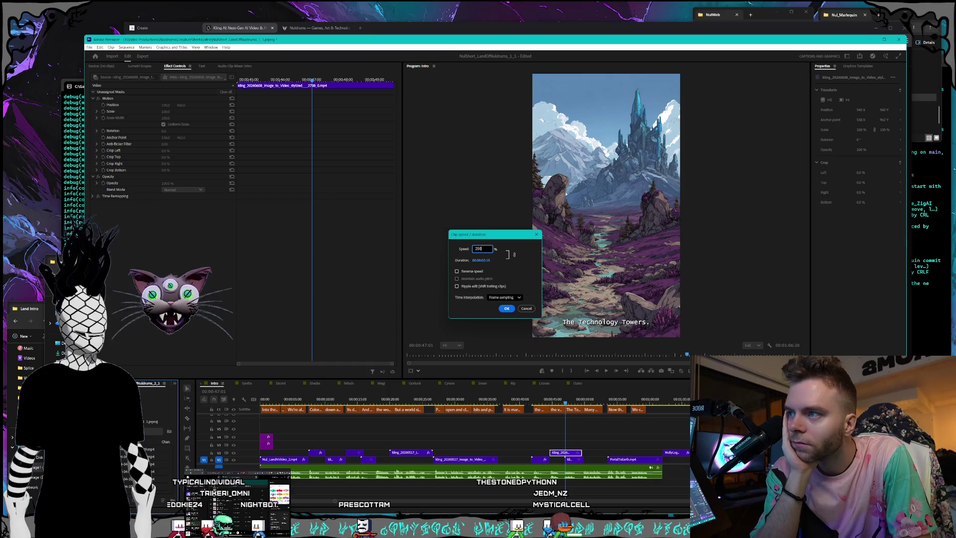
key("Return")
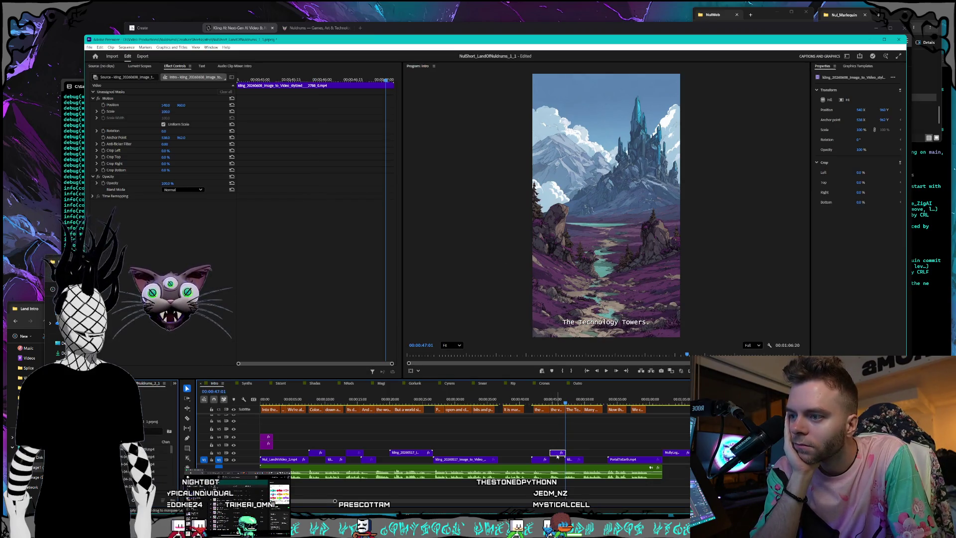
left_click(606, 371)
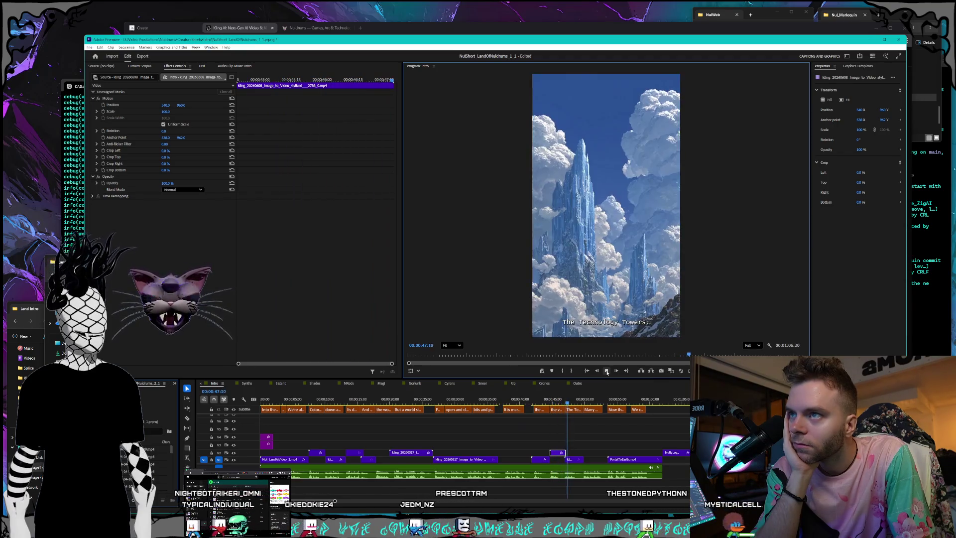
left_click(607, 371)
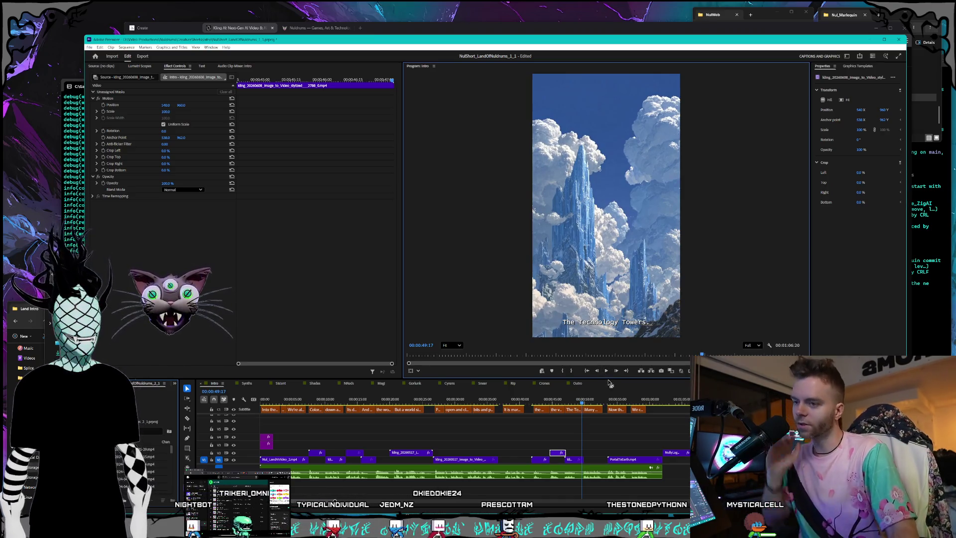
left_click_drag(583, 401, 588, 400)
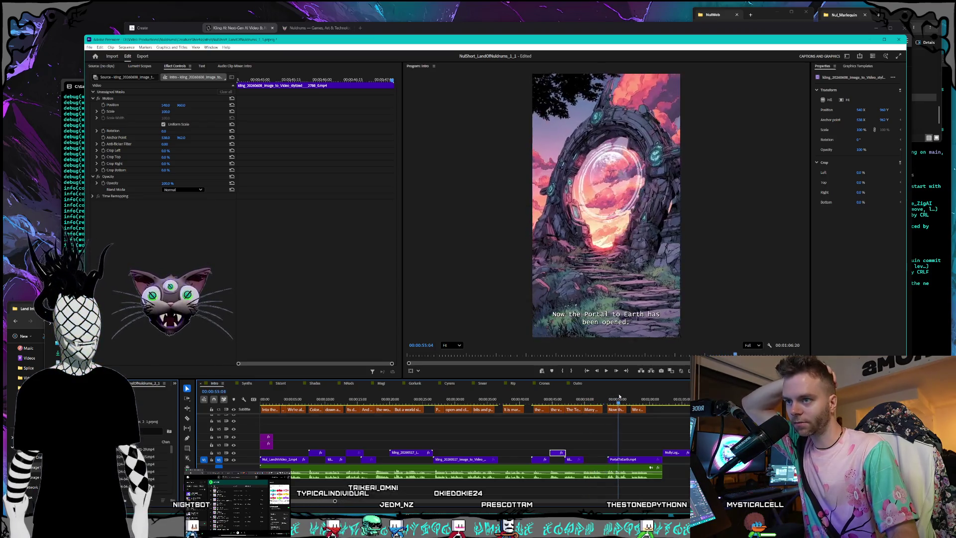
mouse_move(635, 395)
left_mouse_down()
mouse_move(653, 394)
mouse_move(584, 393)
mouse_move(668, 392)
mouse_move(575, 395)
left_mouse_up()
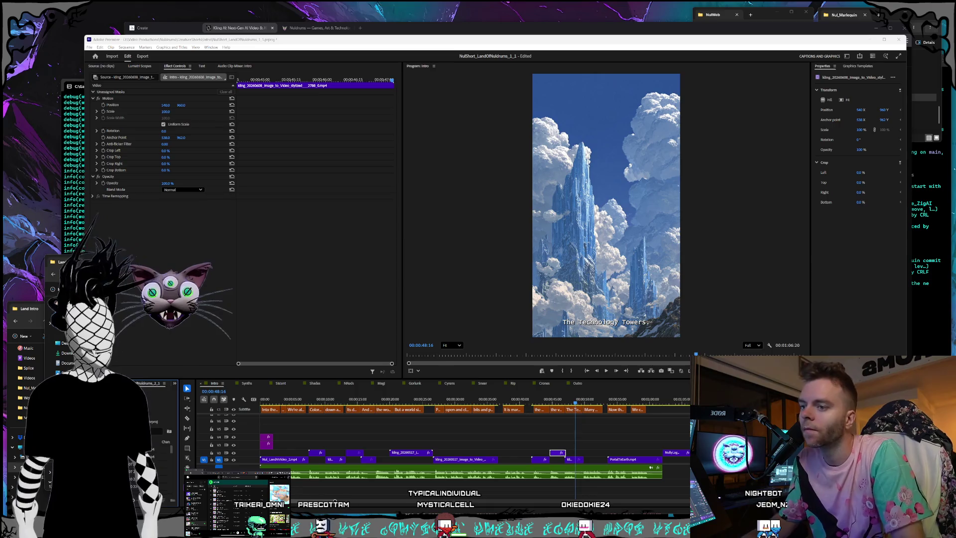
left_click(400, 27)
Step: Close the enlarged valley image, scroll the Create feed, and open the Organize gallery
left_click(152, 28)
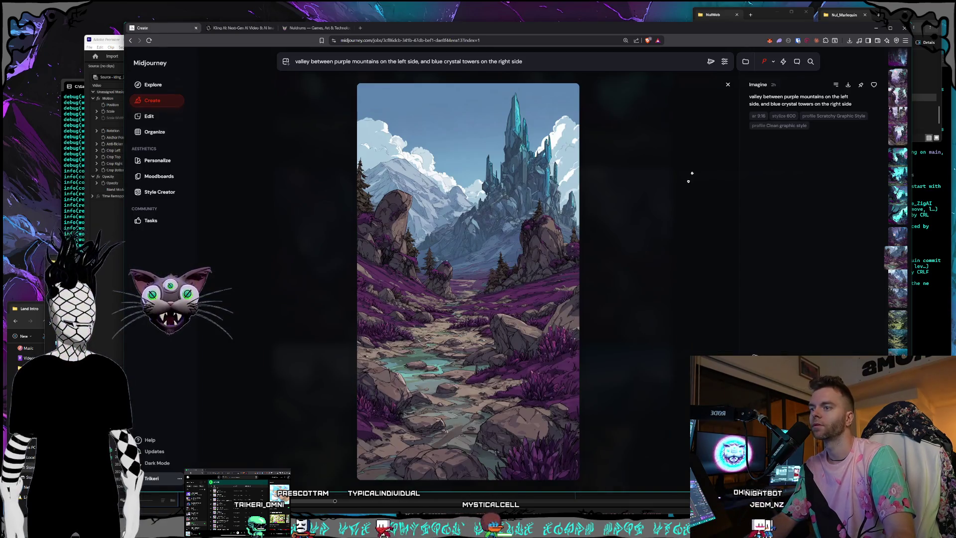
left_click(728, 86)
scroll(708, 247, "down", 5)
scroll(707, 246, "down", 20)
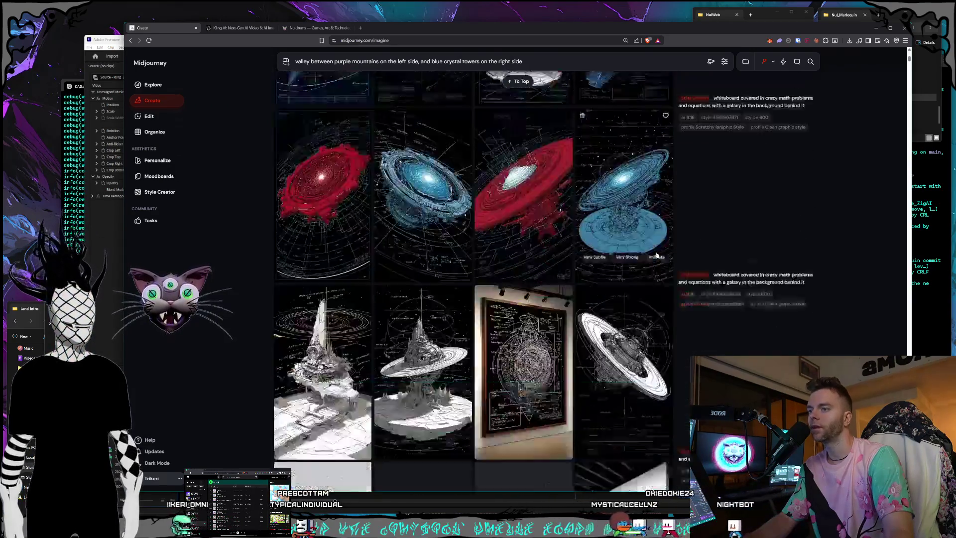
scroll(667, 282, "down", 20)
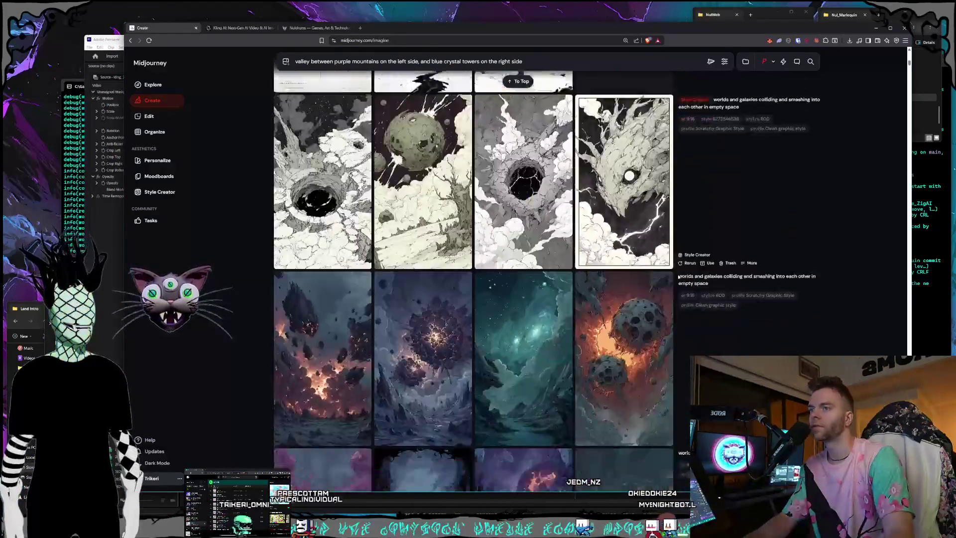
scroll(674, 279, "down", 20)
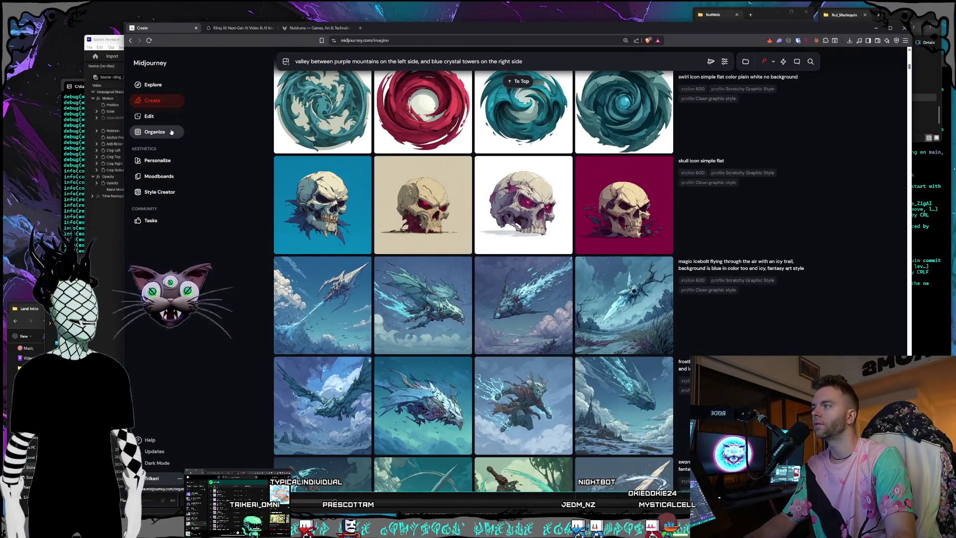
left_click(172, 131)
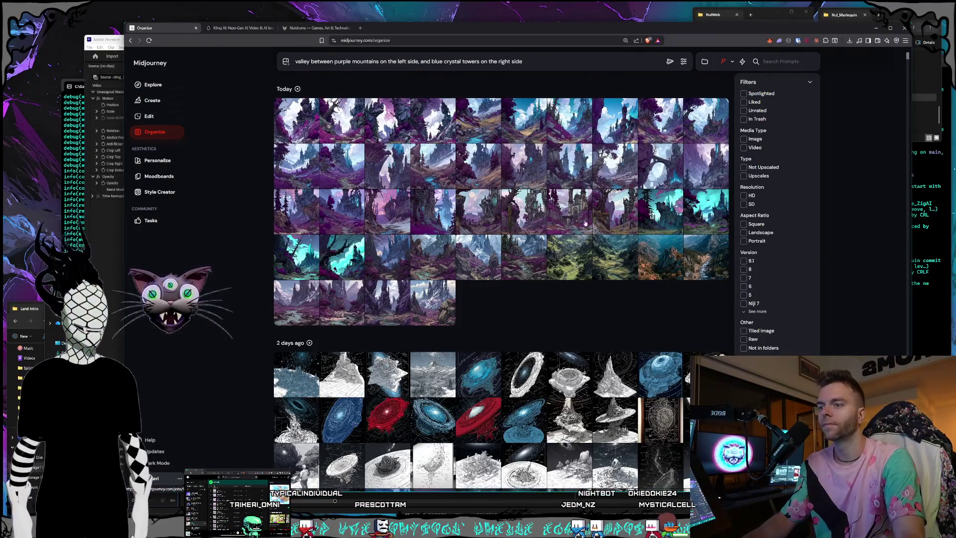
scroll(586, 224, "down", 20)
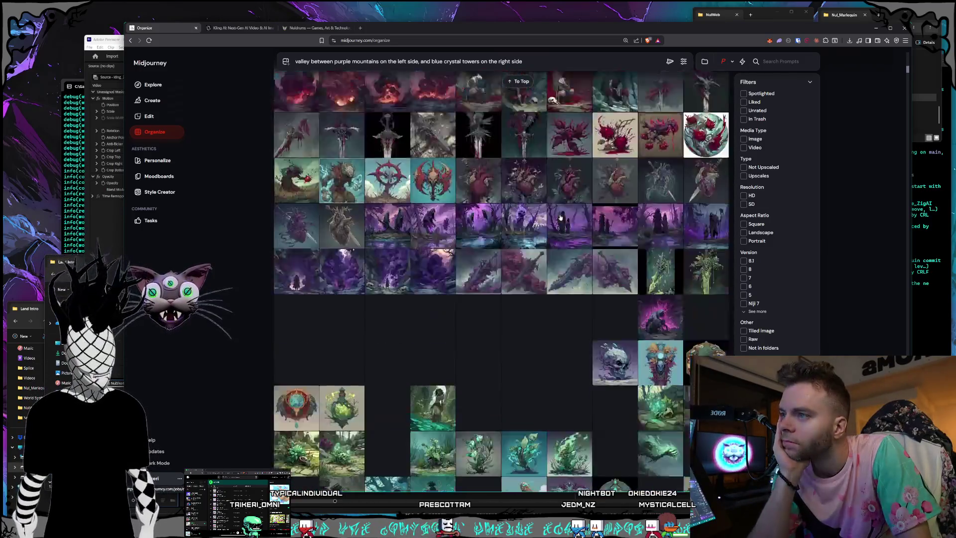
scroll(560, 218, "down", 2)
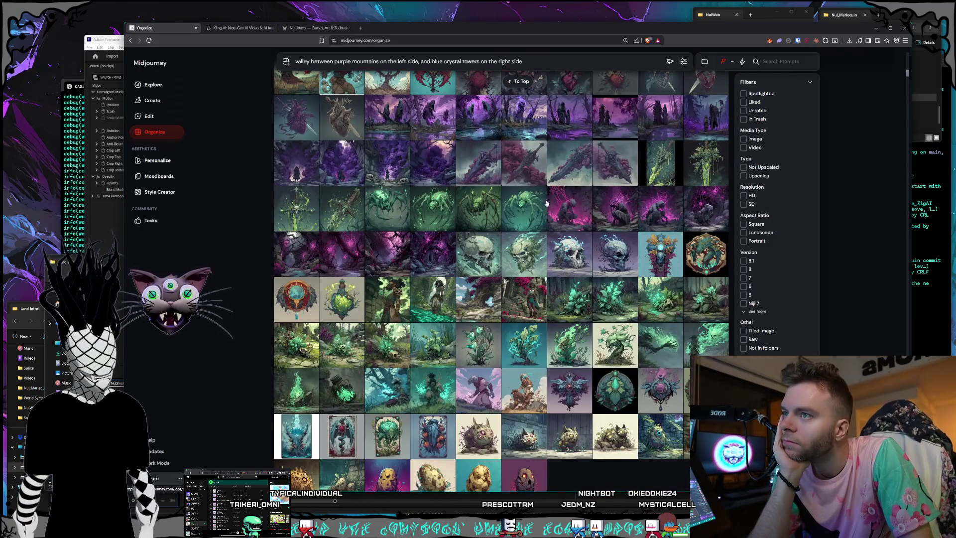
scroll(547, 204, "down", 20)
scroll(546, 206, "down", 20)
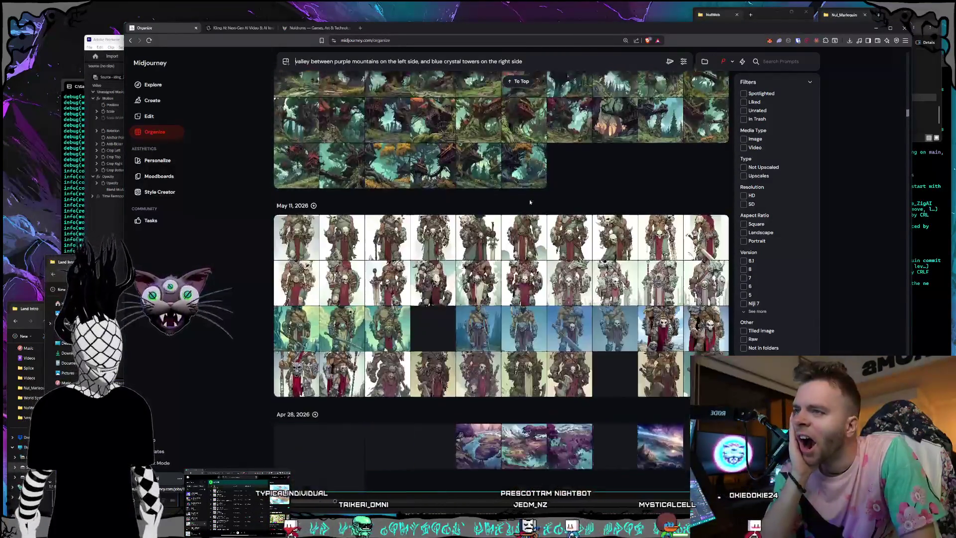
scroll(531, 202, "down", 20)
scroll(527, 202, "down", 20)
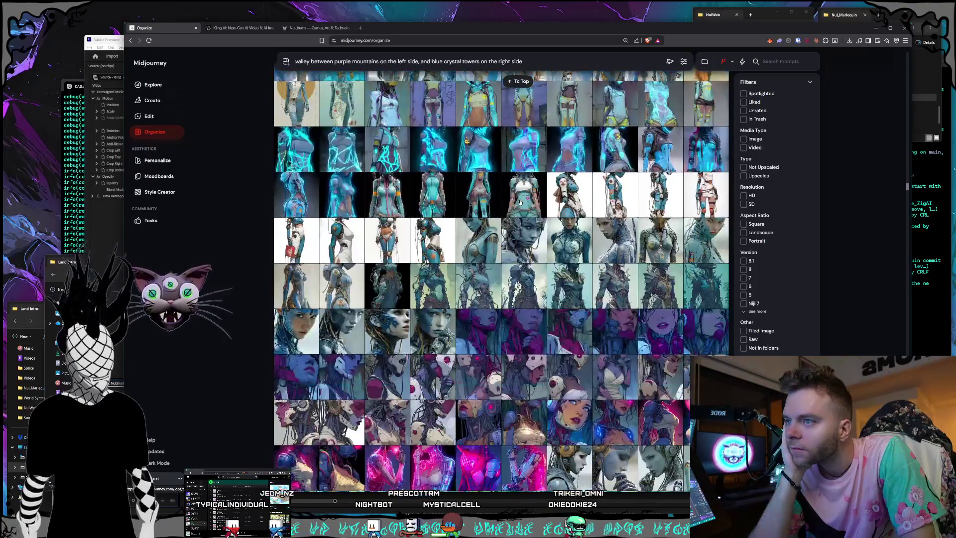
scroll(520, 202, "down", 5)
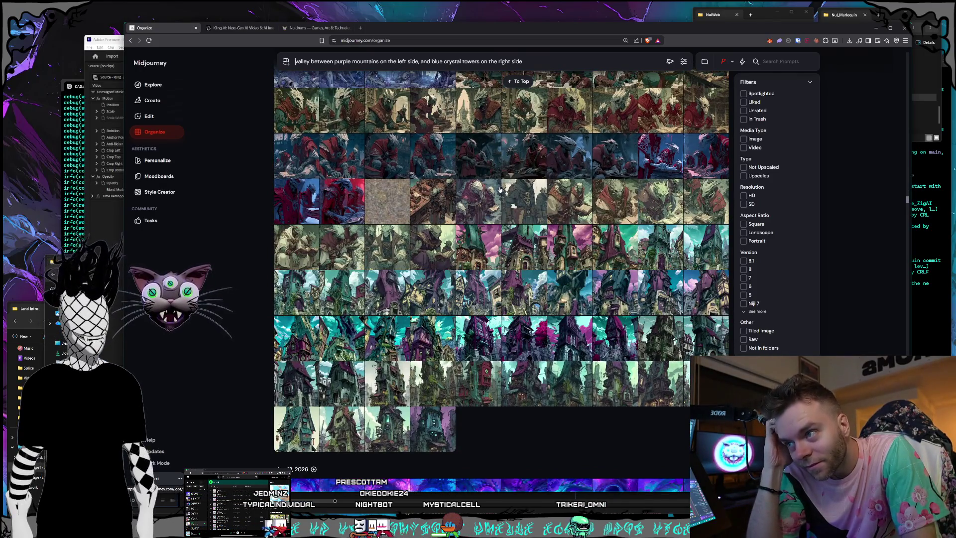
scroll(498, 190, "down", 13)
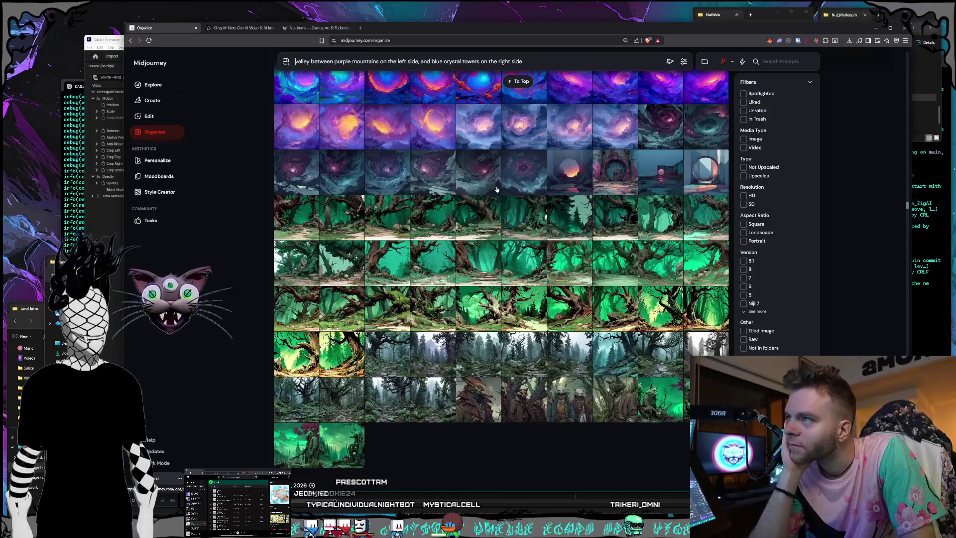
scroll(497, 189, "down", 5)
scroll(494, 193, "down", 5)
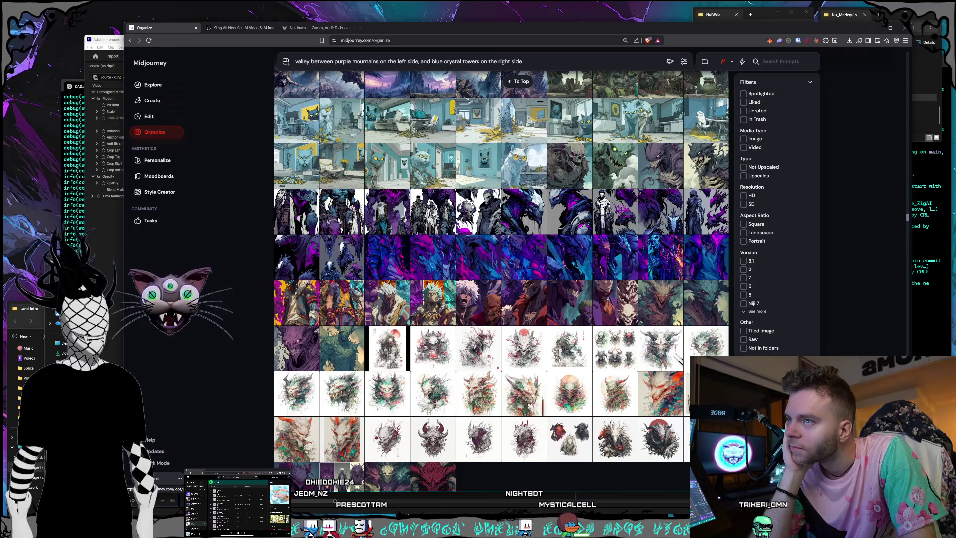
scroll(496, 193, "down", 7)
scroll(496, 194, "up", 3)
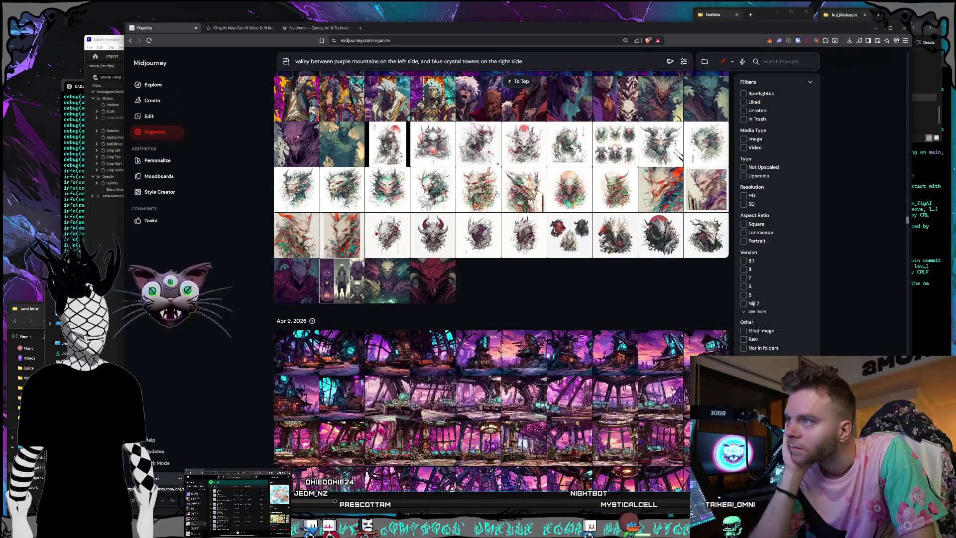
scroll(496, 193, "up", 2)
scroll(500, 194, "down", 5)
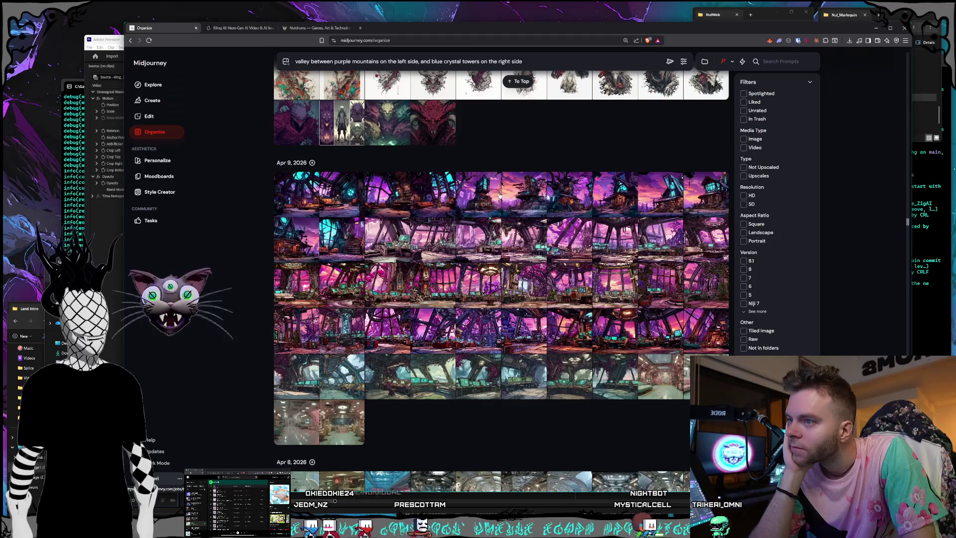
scroll(499, 194, "down", 20)
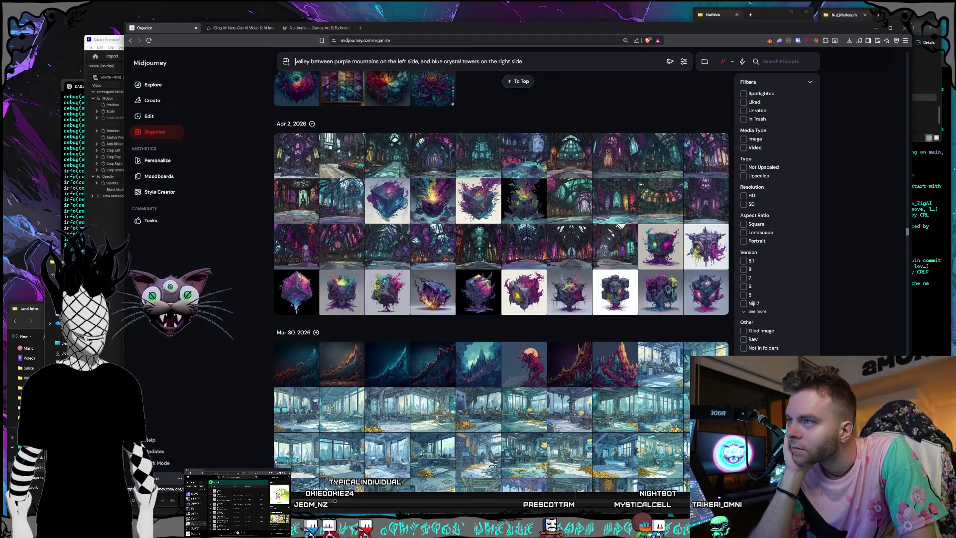
scroll(497, 196, "down", 3)
scroll(498, 195, "down", 15)
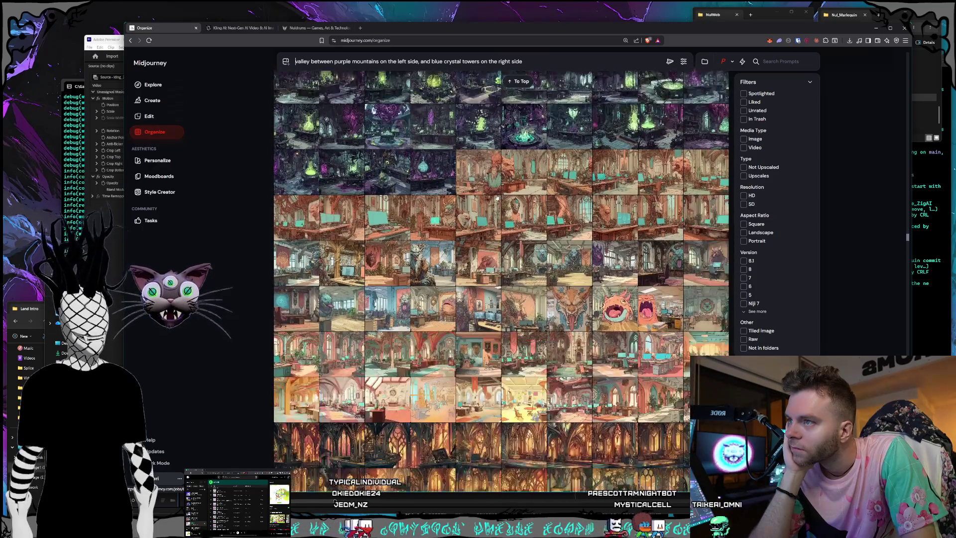
scroll(496, 198, "down", 3)
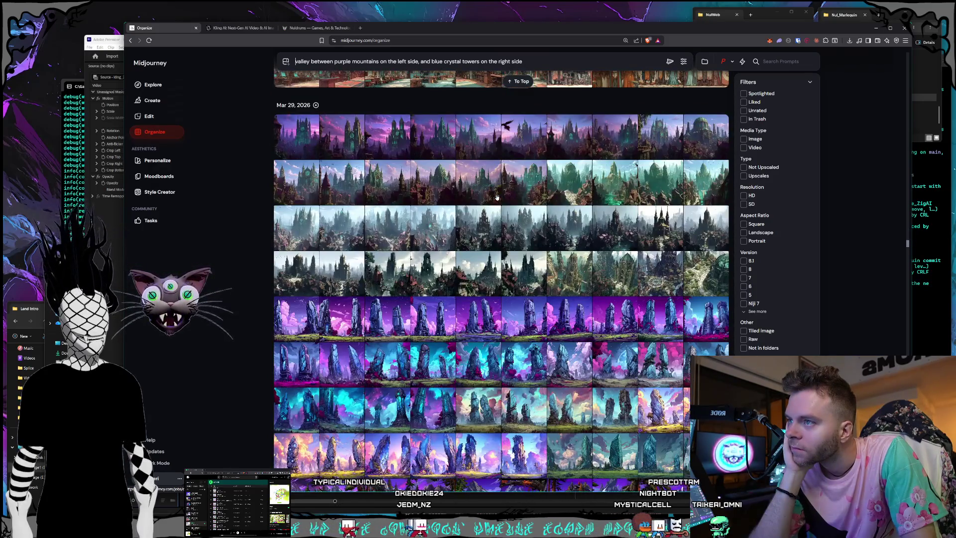
scroll(496, 197, "down", 3)
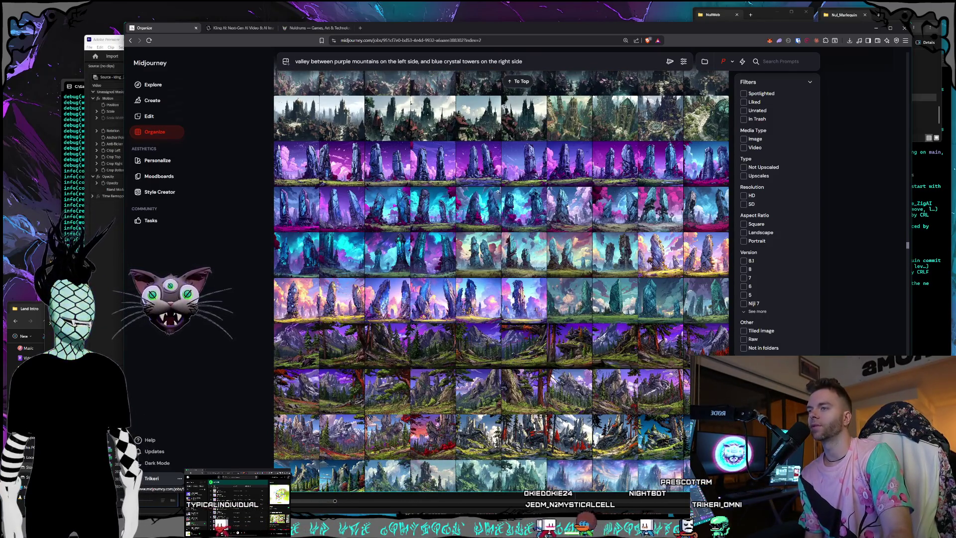
Step: Preview several blue and purple crystal-towers images in the Organize grid
left_click(497, 189)
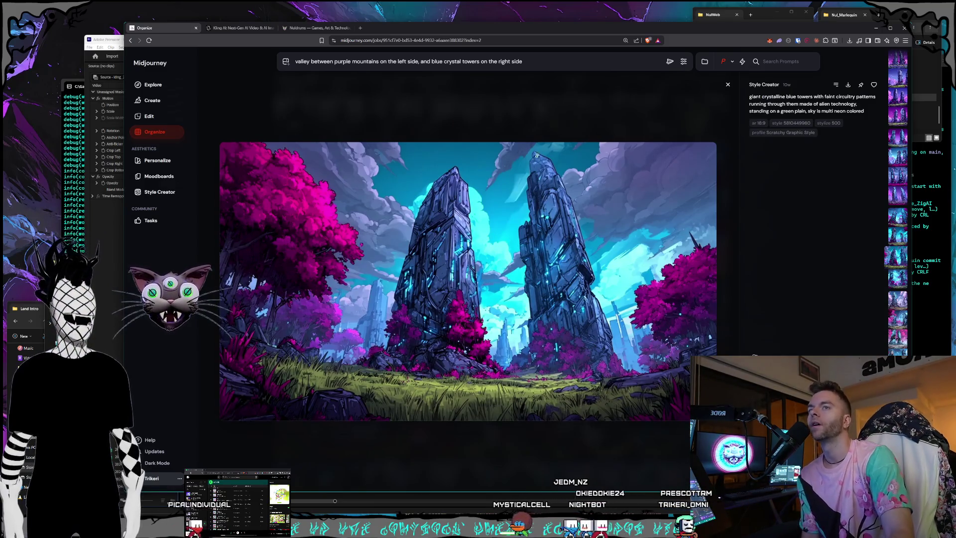
left_click(553, 131)
left_click(441, 146)
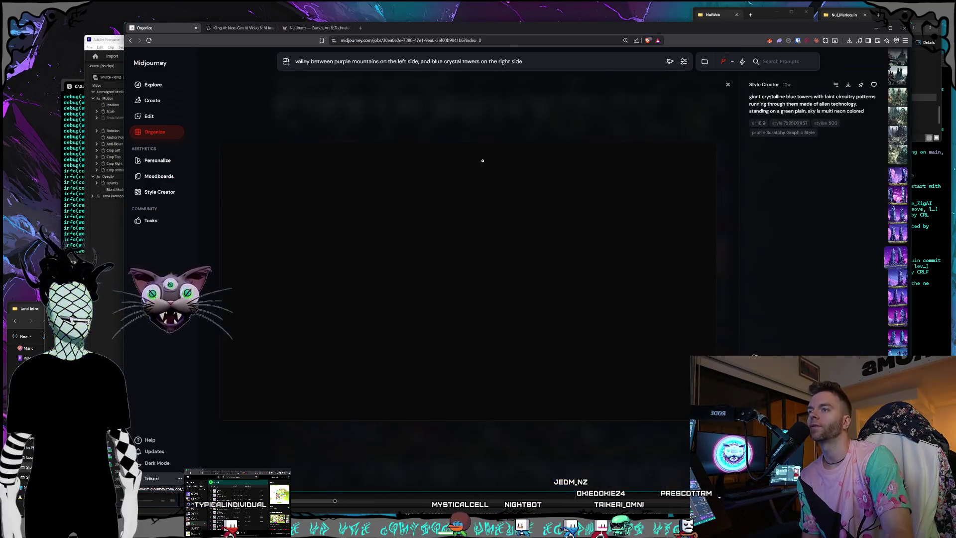
key("Escape")
left_click(575, 170)
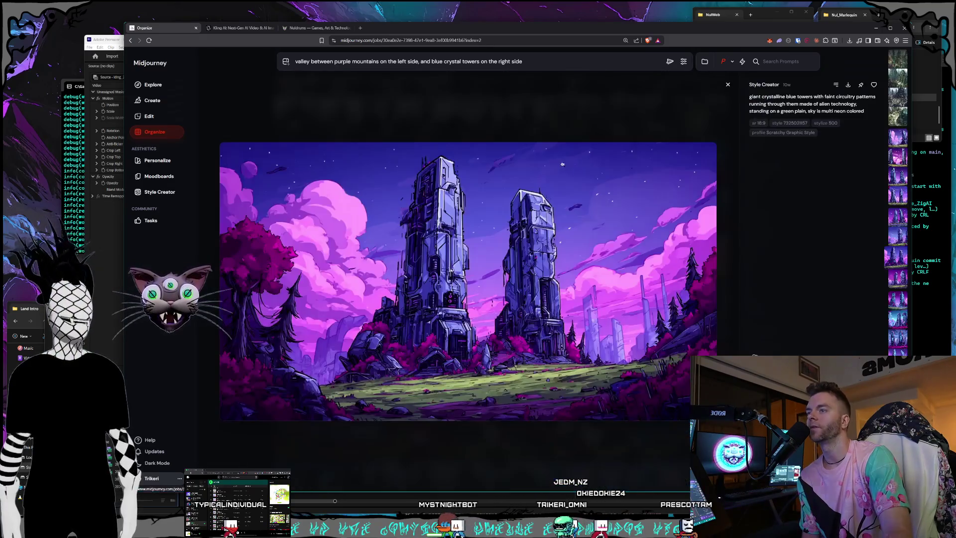
key("Escape")
left_click(438, 111)
key("Escape")
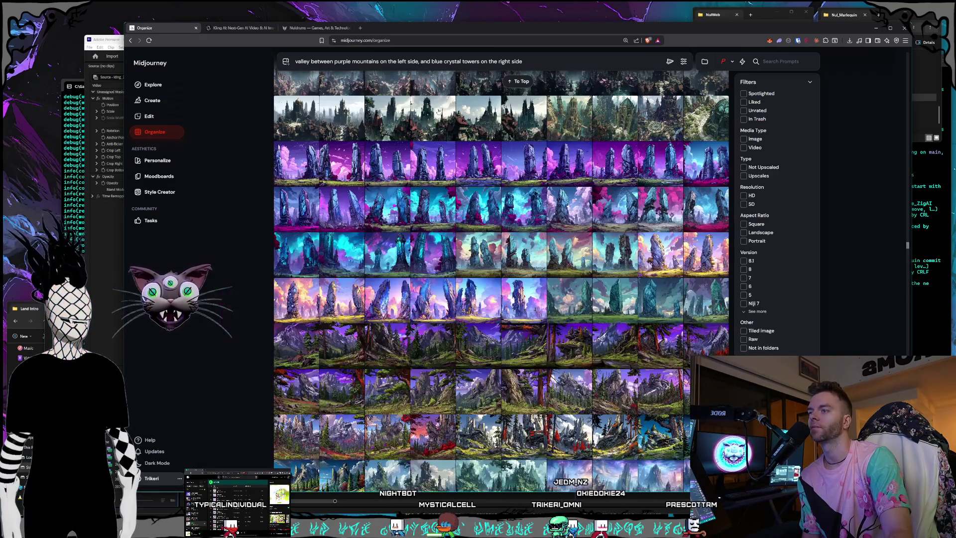
left_click(340, 163)
key("Escape")
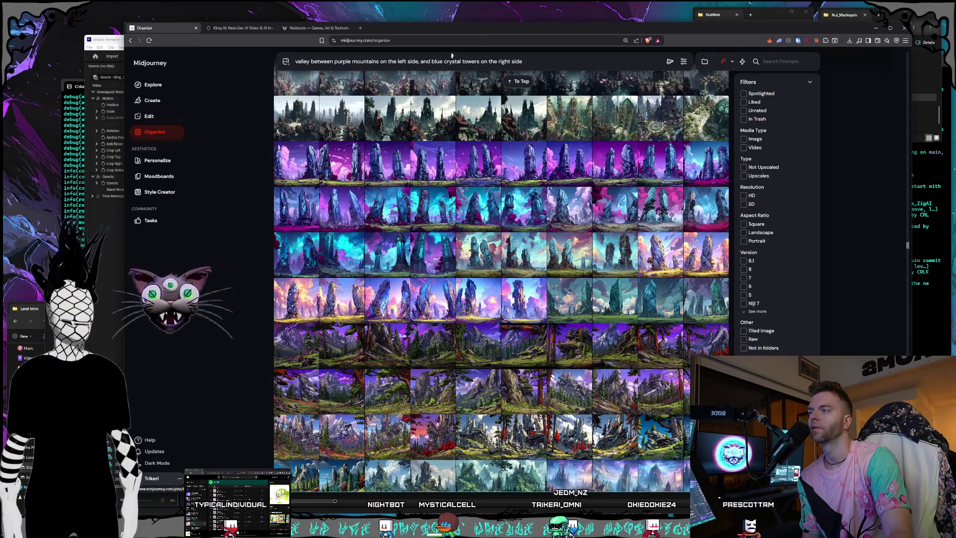
Step: Copy the purple crystal-towers image's prompt and go to Style Creator
left_click(343, 201)
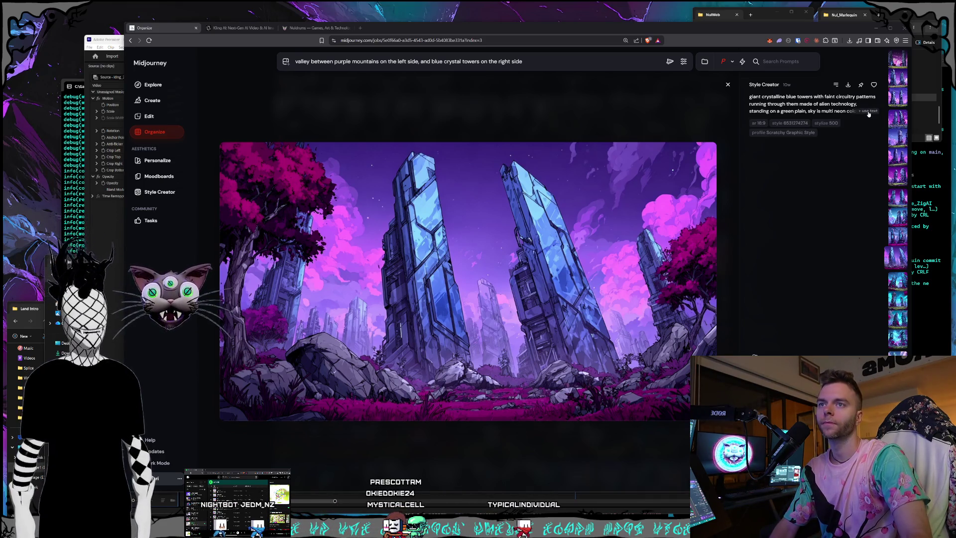
left_click(869, 113)
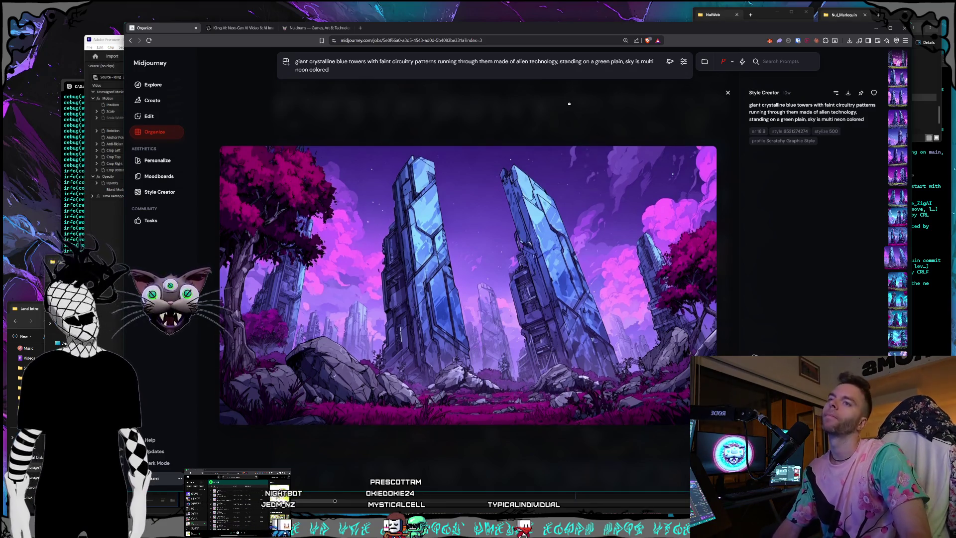
left_click(569, 104)
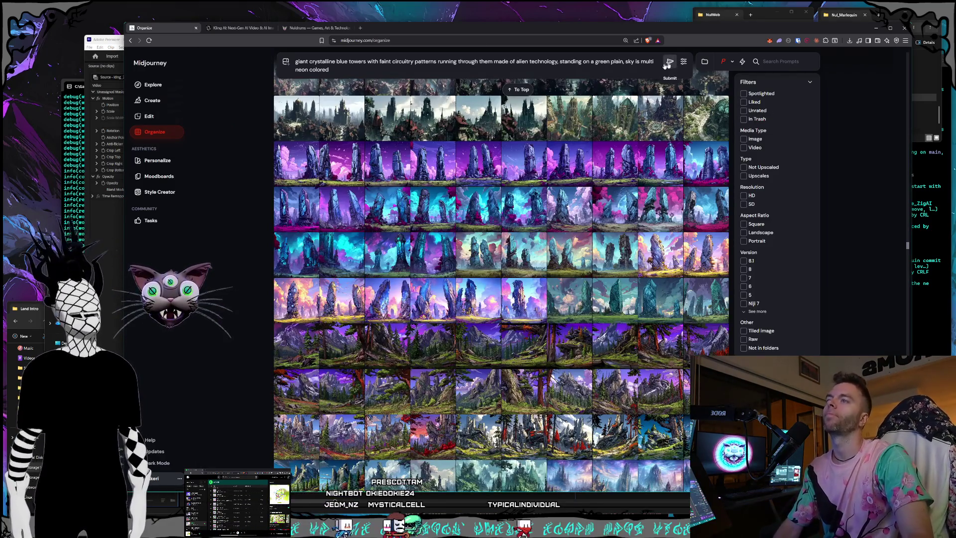
left_click(160, 197)
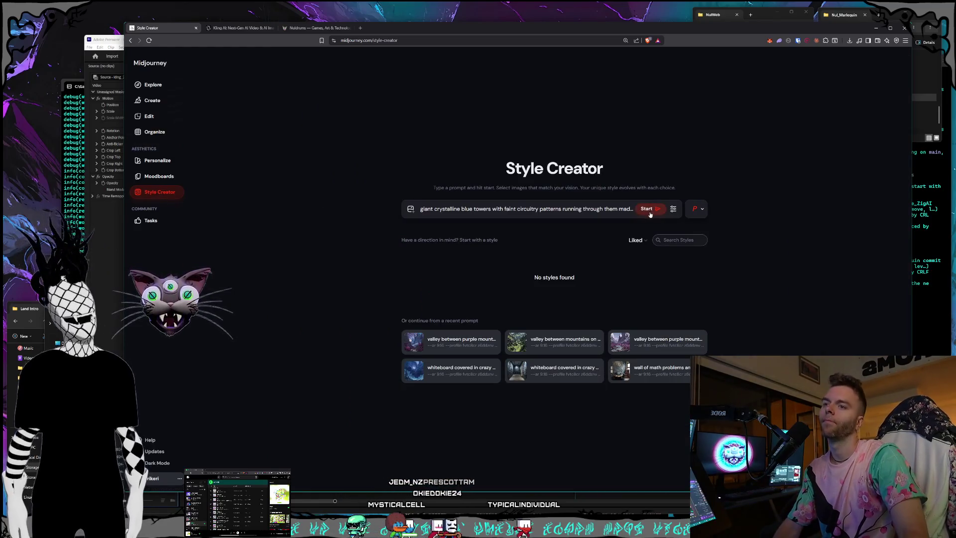
Step: Start a Style Creator session with the crystalline towers prompt and browse the candidate grid
left_click(647, 207)
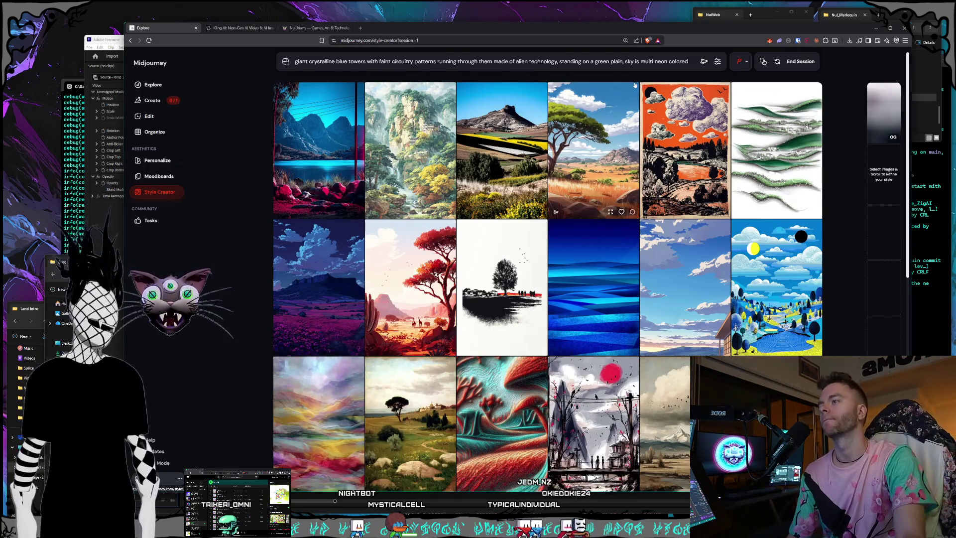
scroll(591, 172, "down", 4)
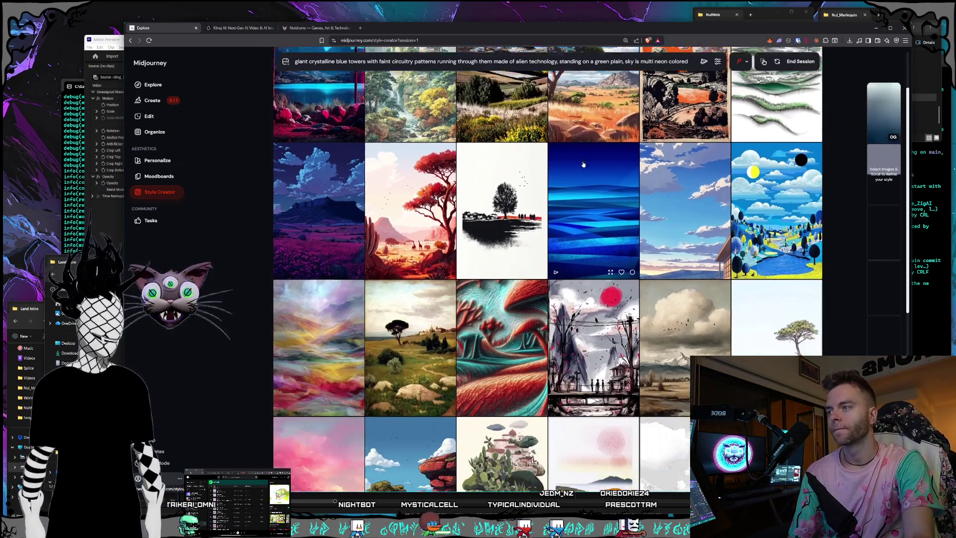
scroll(555, 195, "down", 10)
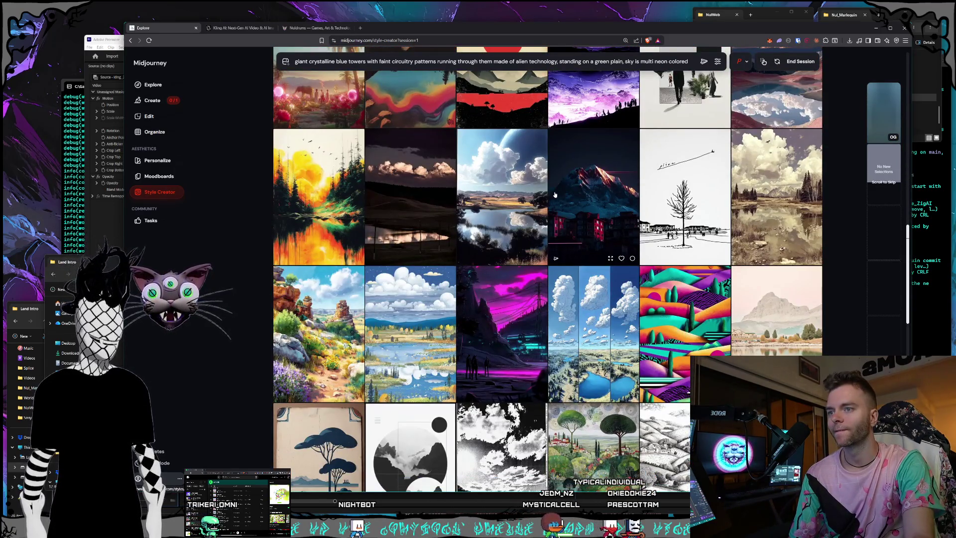
scroll(555, 195, "down", 5)
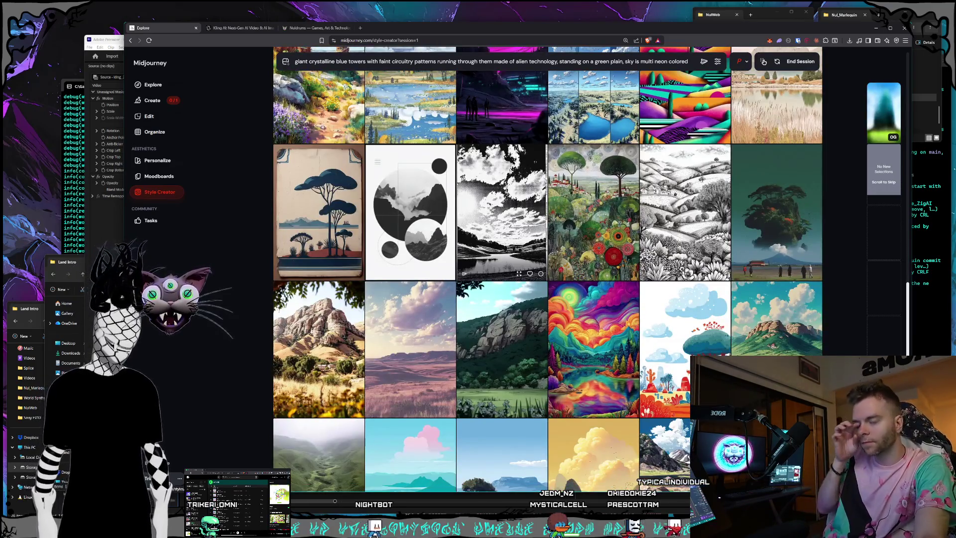
scroll(531, 182, "down", 10)
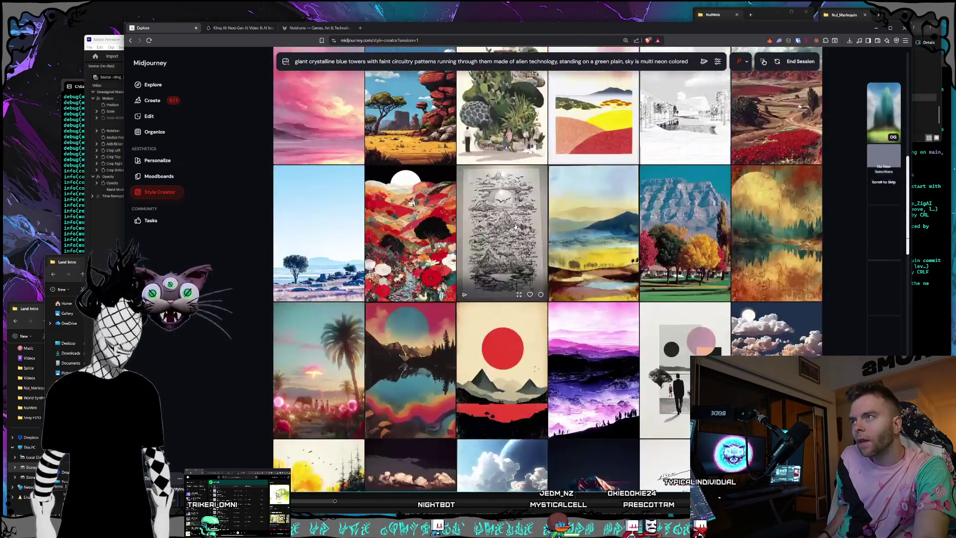
scroll(324, 169, "down", 15)
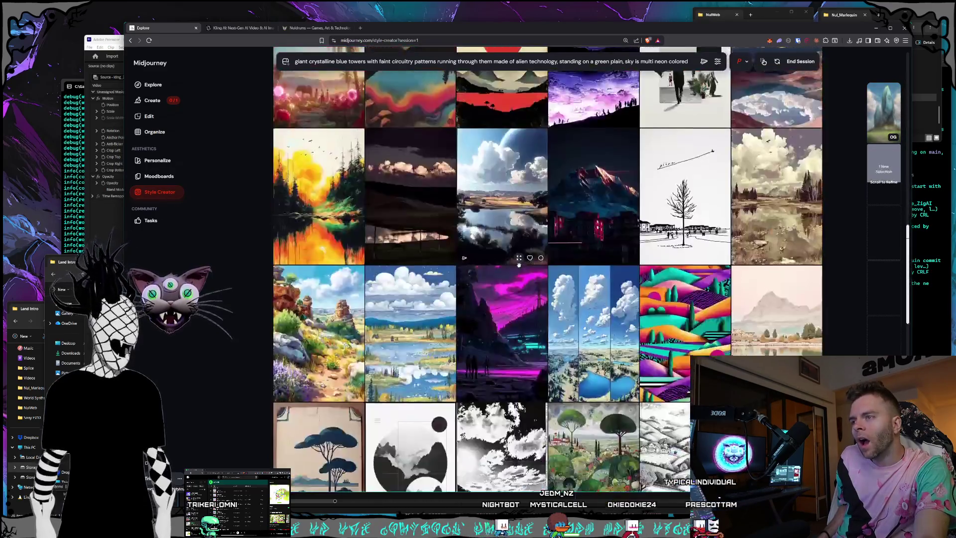
scroll(545, 264, "down", 5)
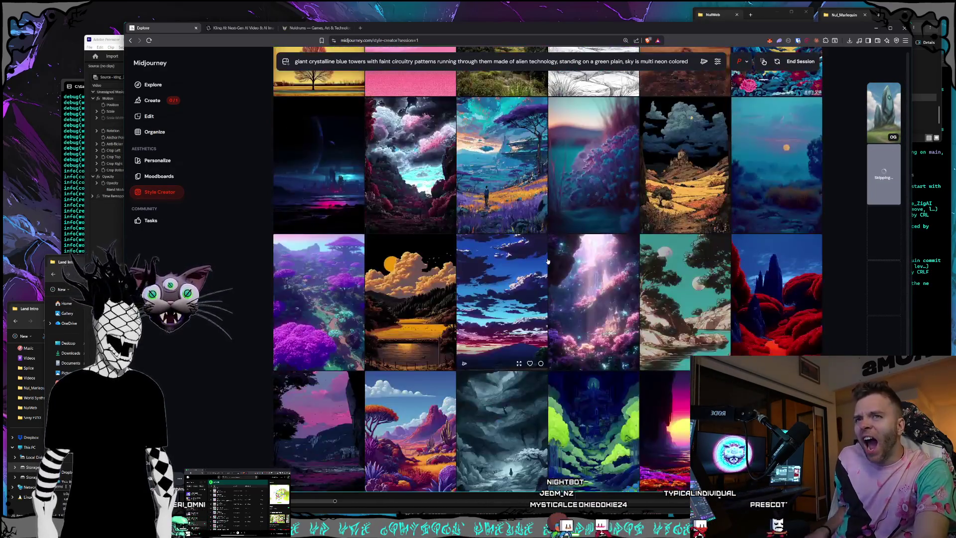
scroll(548, 257, "down", 3)
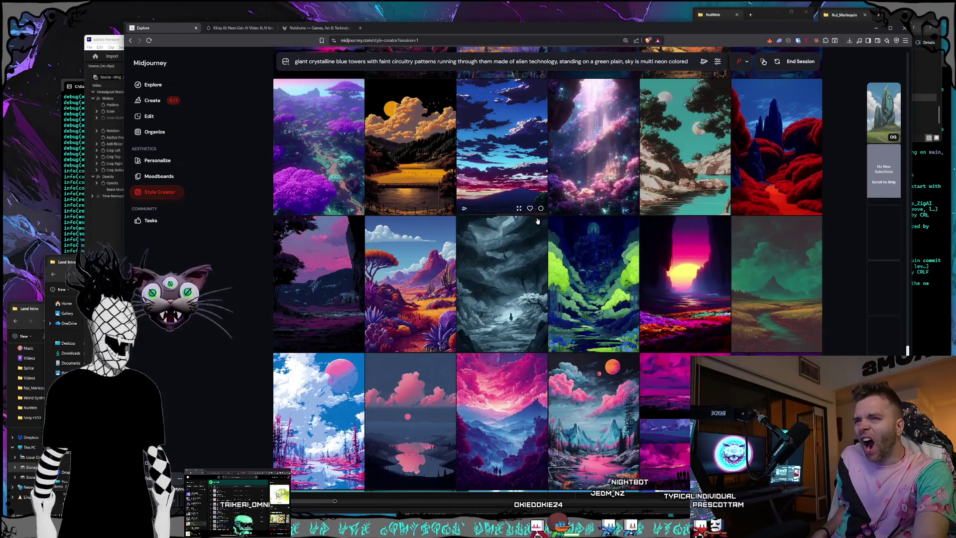
scroll(560, 222, "down", 2)
scroll(563, 219, "down", 2)
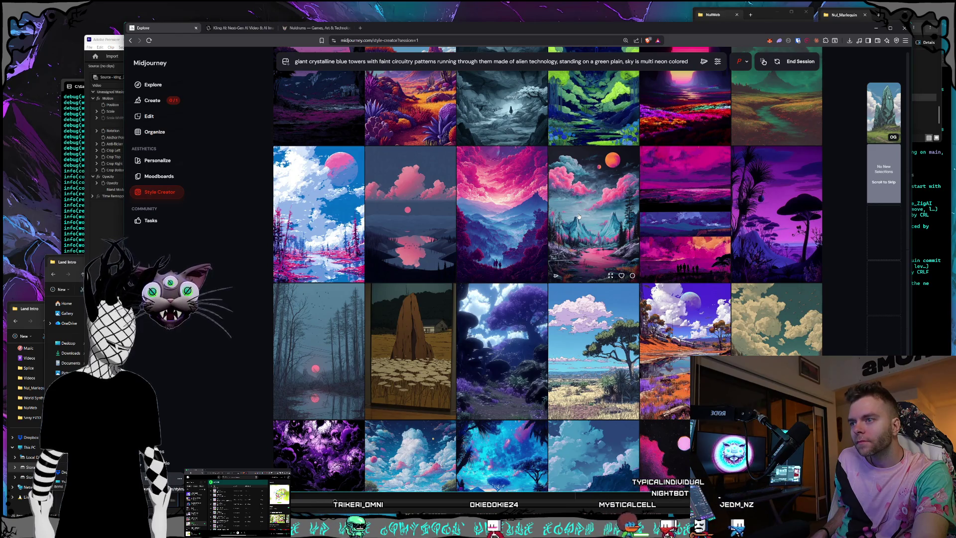
scroll(579, 217, "down", 4)
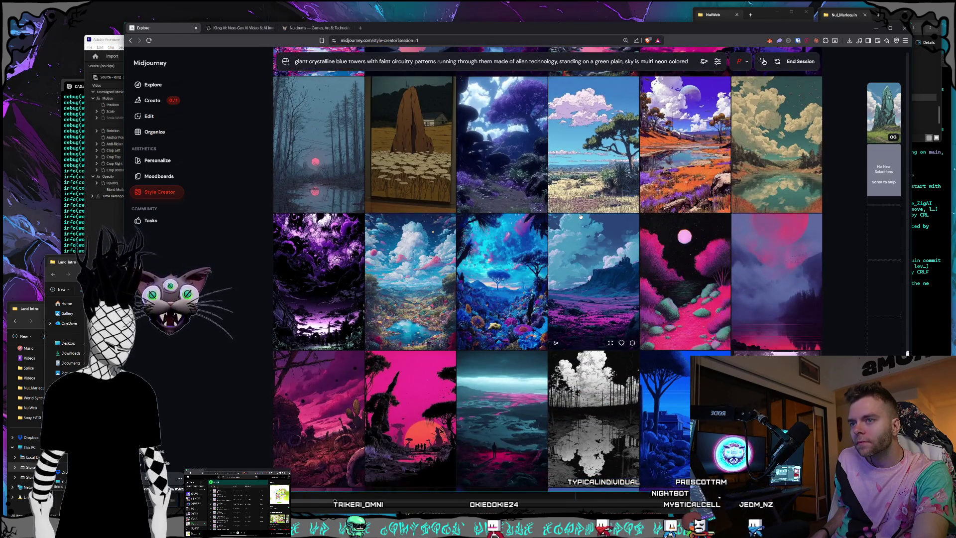
scroll(580, 216, "down", 2)
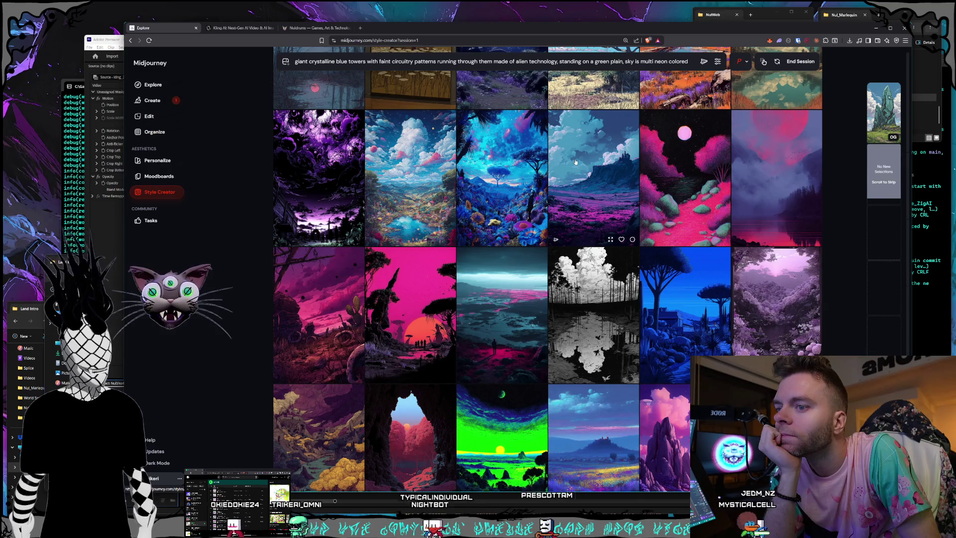
scroll(577, 164, "down", 5)
scroll(592, 171, "down", 5)
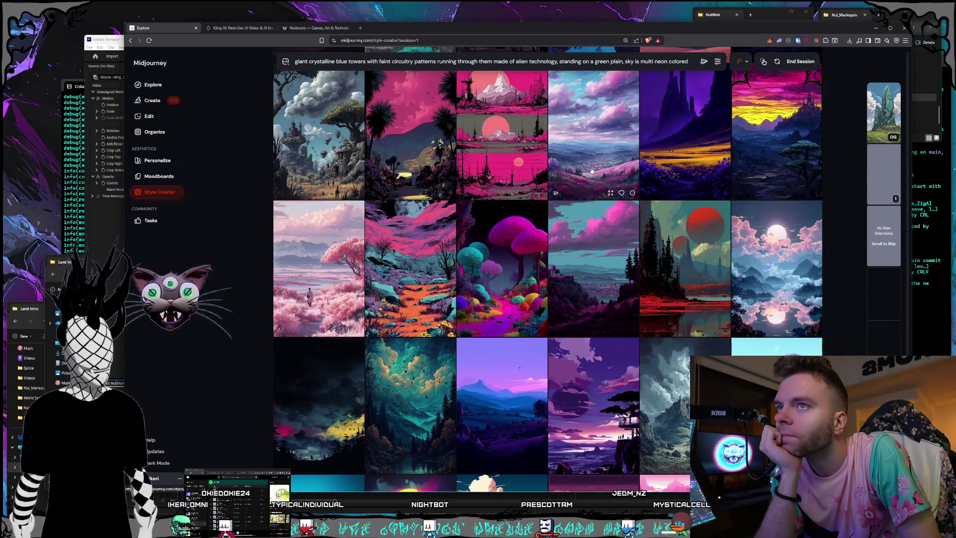
scroll(592, 171, "down", 3)
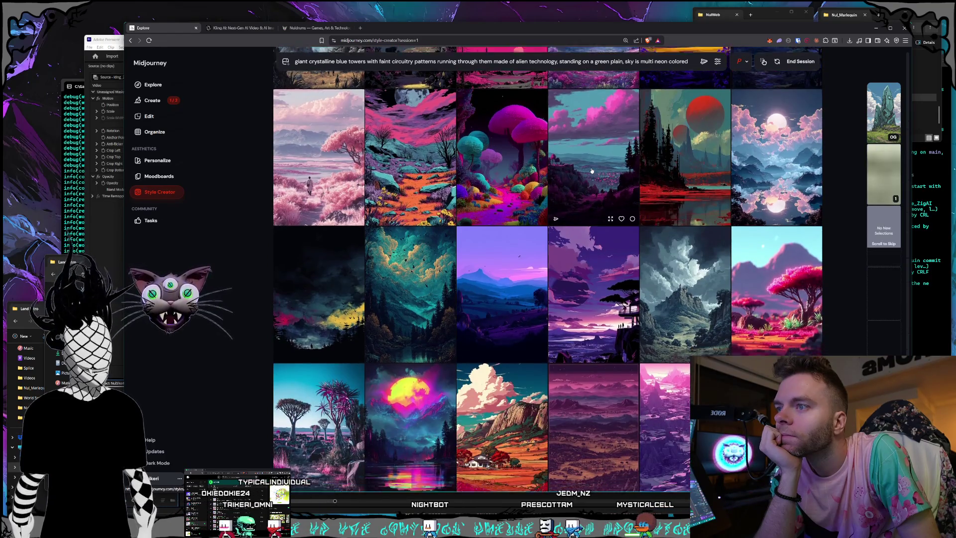
scroll(592, 171, "down", 3)
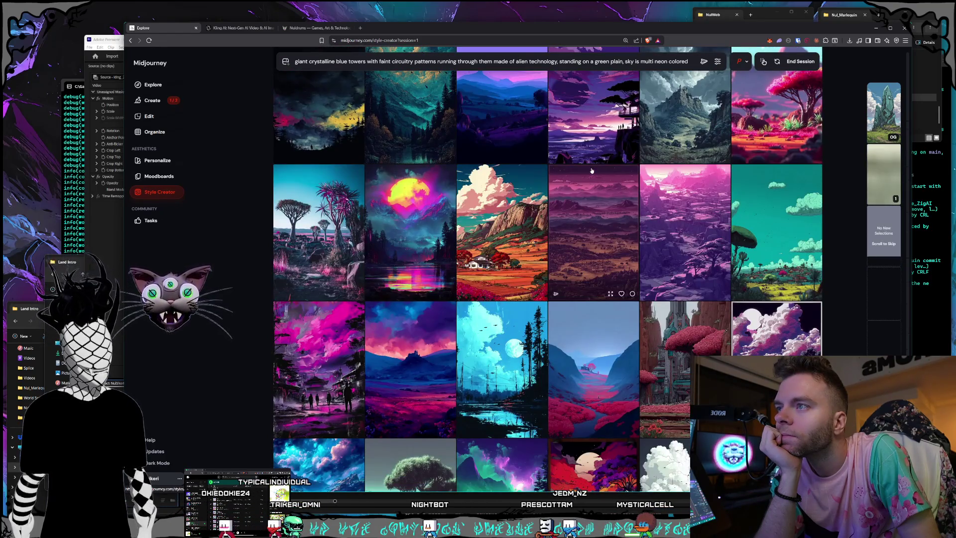
scroll(591, 171, "down", 3)
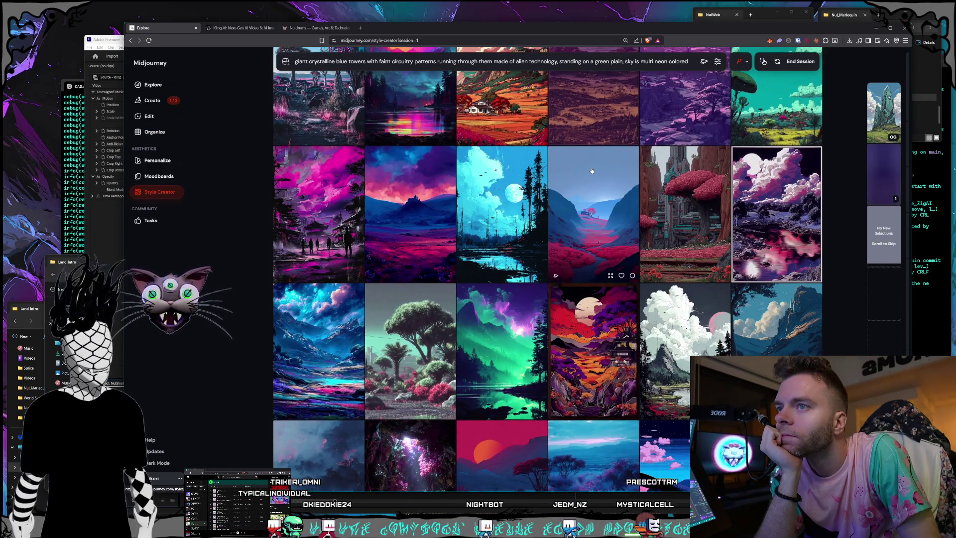
scroll(592, 170, "down", 2)
scroll(592, 171, "down", 3)
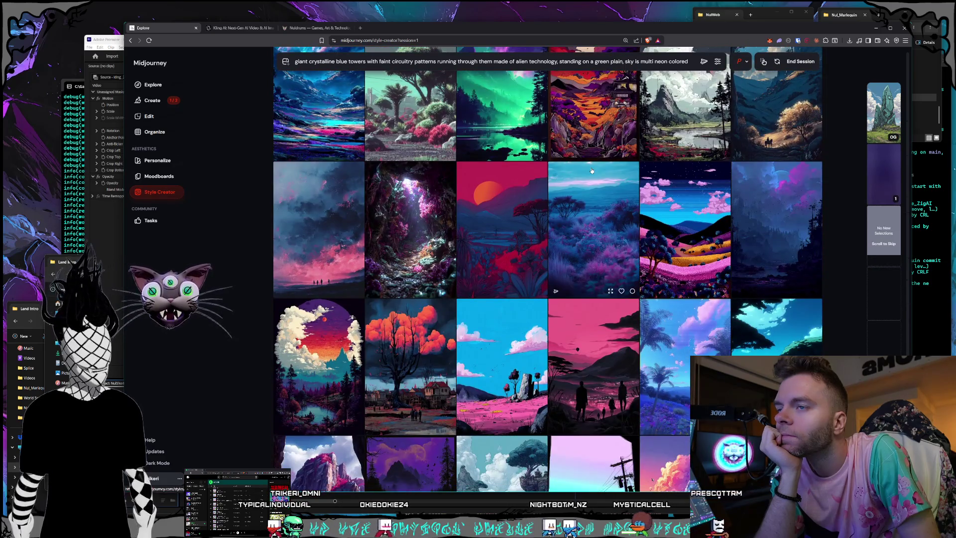
scroll(592, 170, "down", 1)
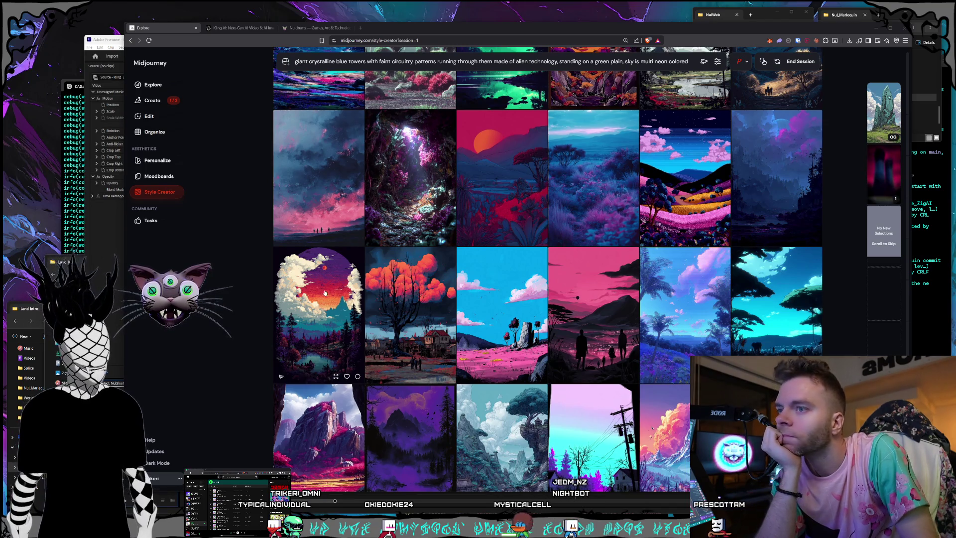
scroll(595, 177, "down", 3)
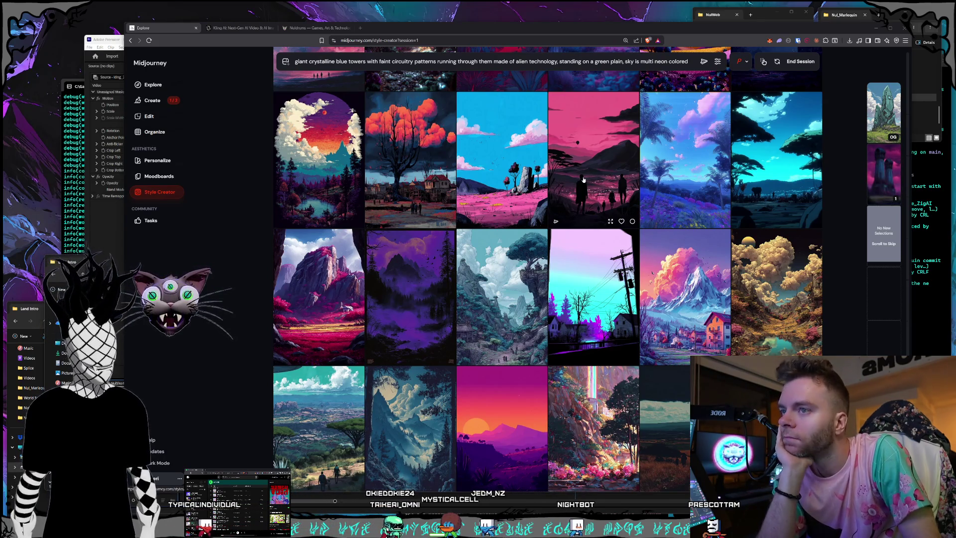
scroll(585, 181, "down", 2)
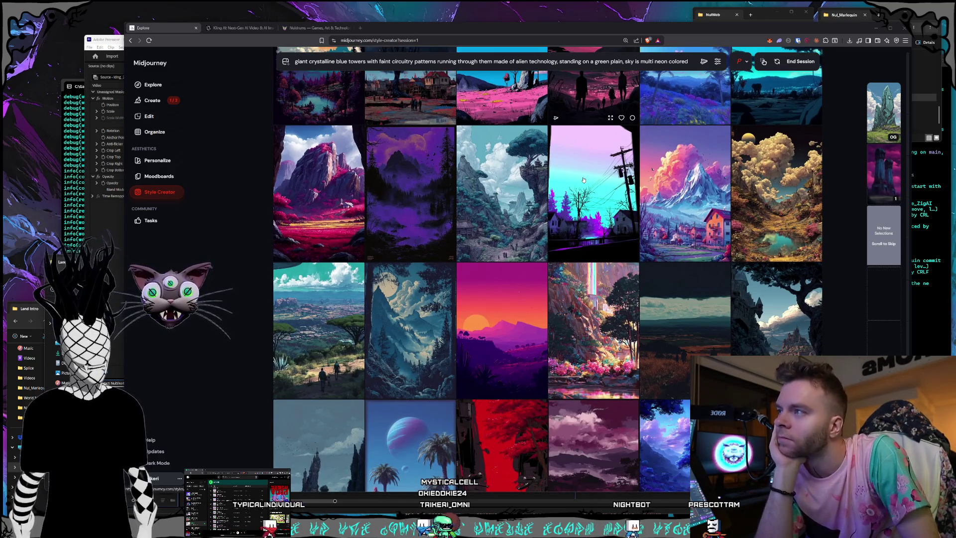
scroll(584, 180, "down", 5)
scroll(609, 173, "down", 2)
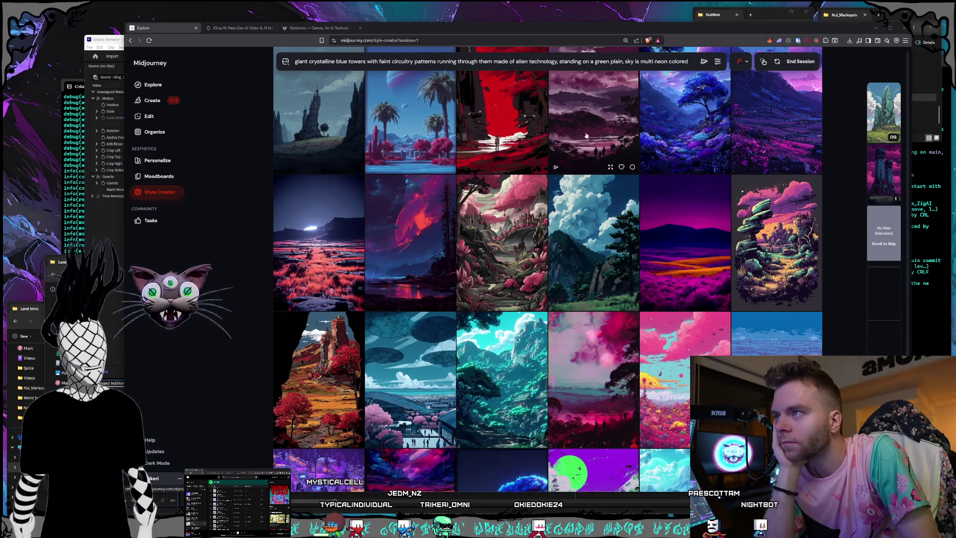
scroll(586, 135, "down", 1)
scroll(586, 135, "down", 3)
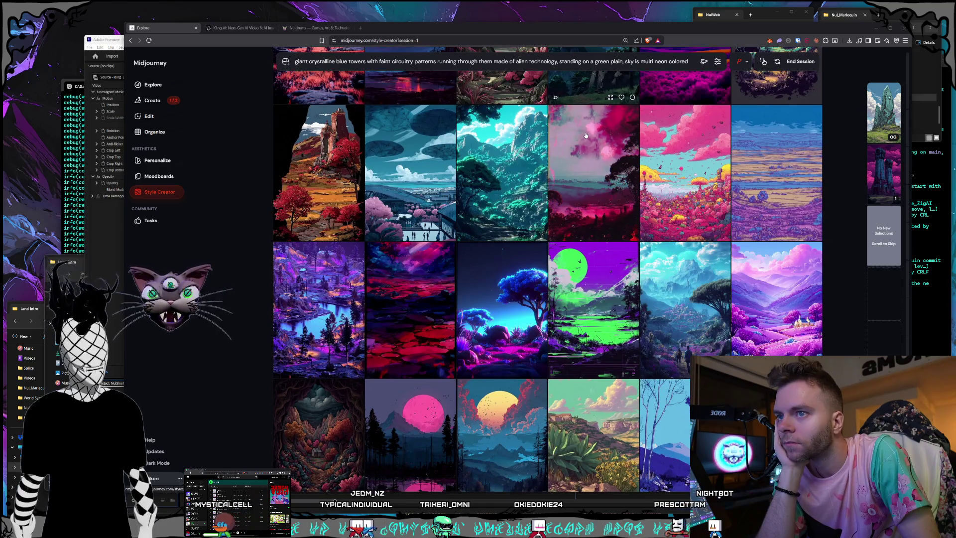
scroll(586, 135, "down", 2)
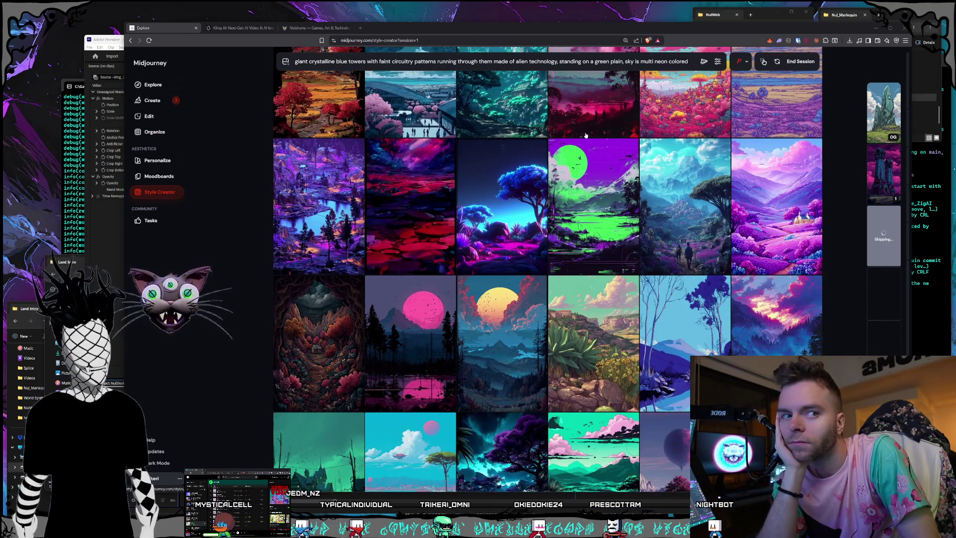
scroll(587, 136, "down", 1)
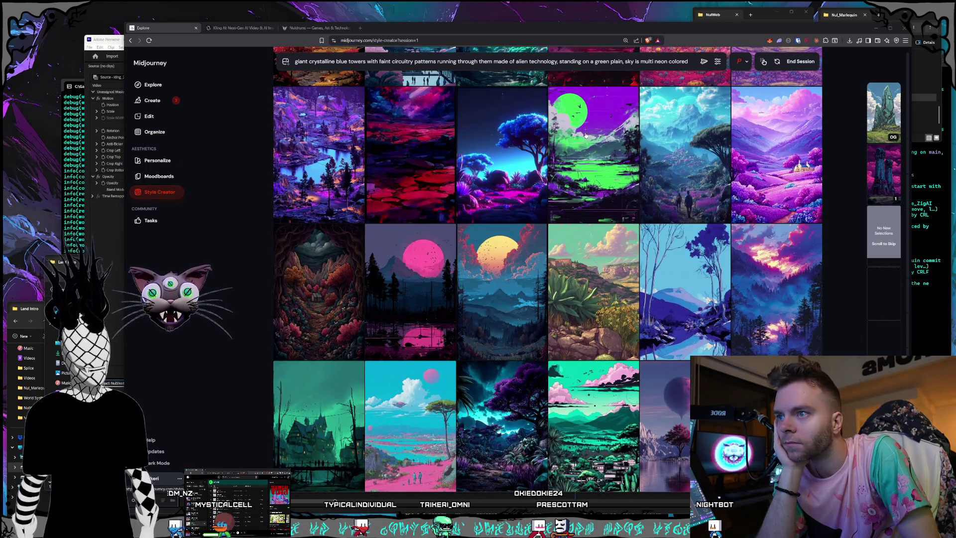
scroll(587, 135, "down", 4)
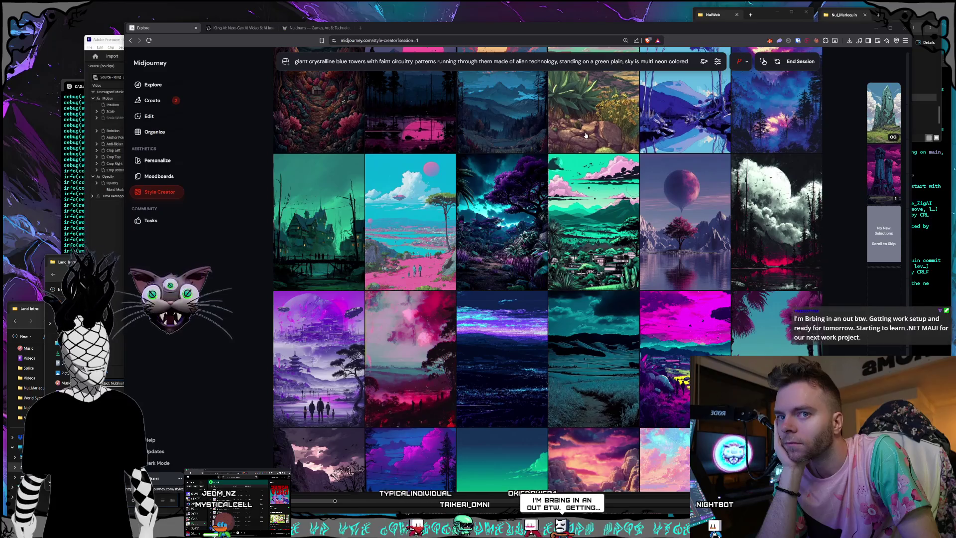
scroll(586, 136, "down", 1)
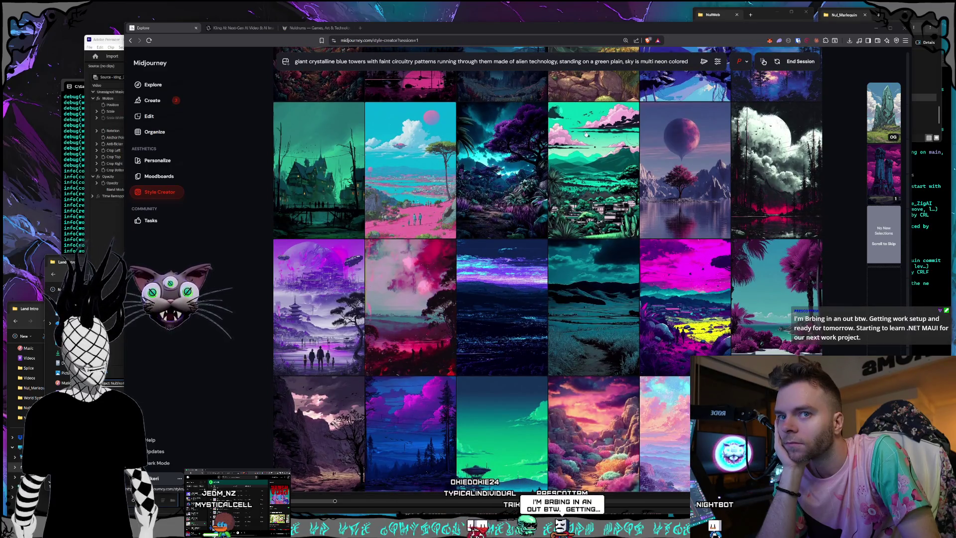
Step: Pick the purple mountain image with the lavender tree as a preferred style image
mouse_move(586, 134)
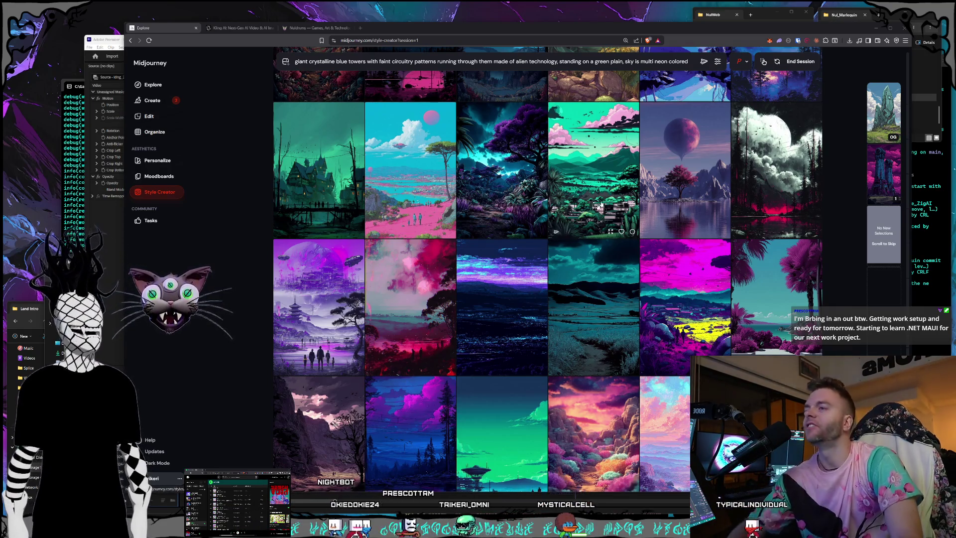
scroll(586, 180, "down", 2)
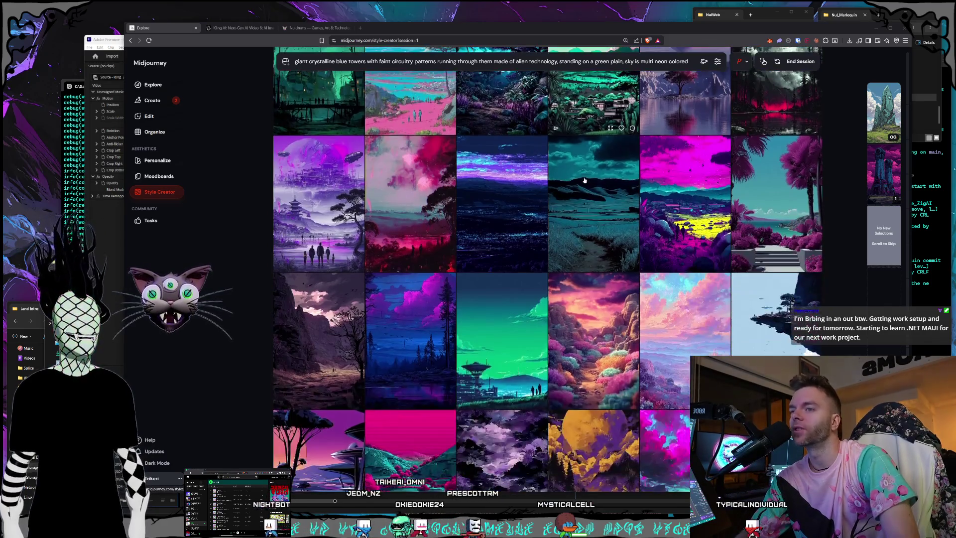
scroll(585, 180, "down", 3)
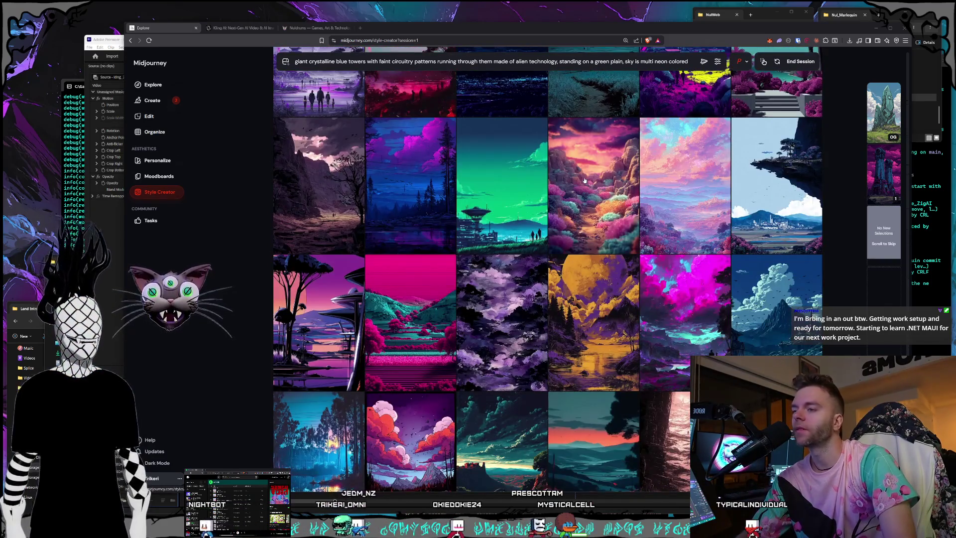
scroll(585, 180, "down", 2)
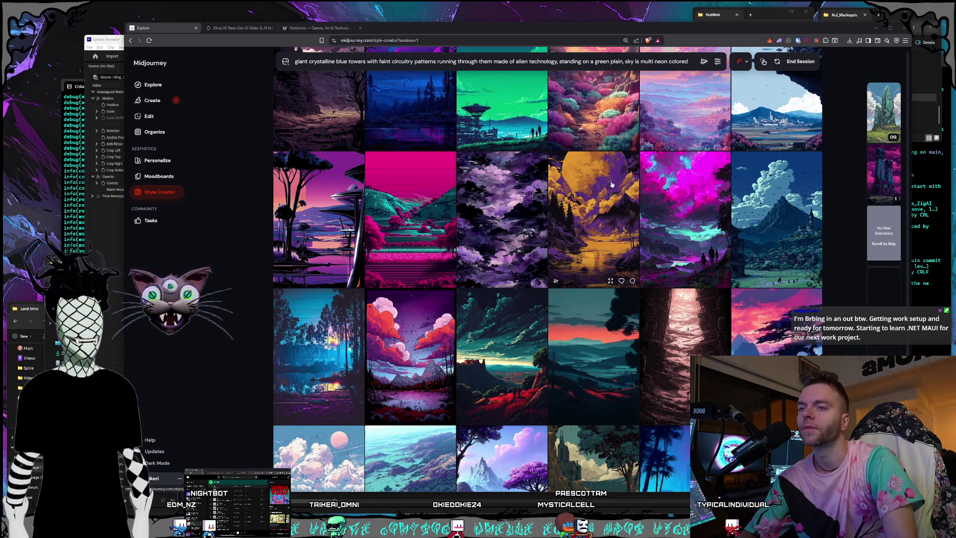
scroll(560, 208, "down", 4)
scroll(560, 207, "down", 3)
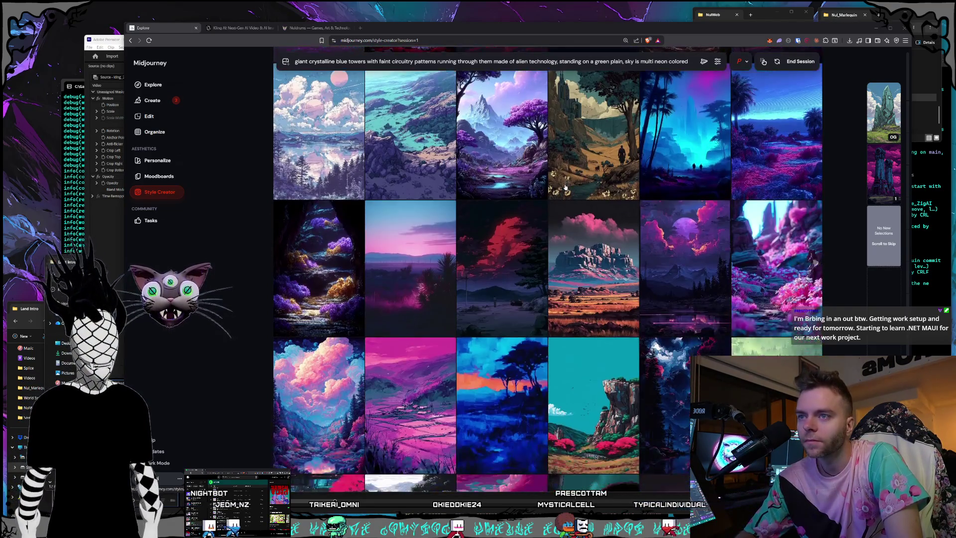
scroll(565, 187, "up", 2)
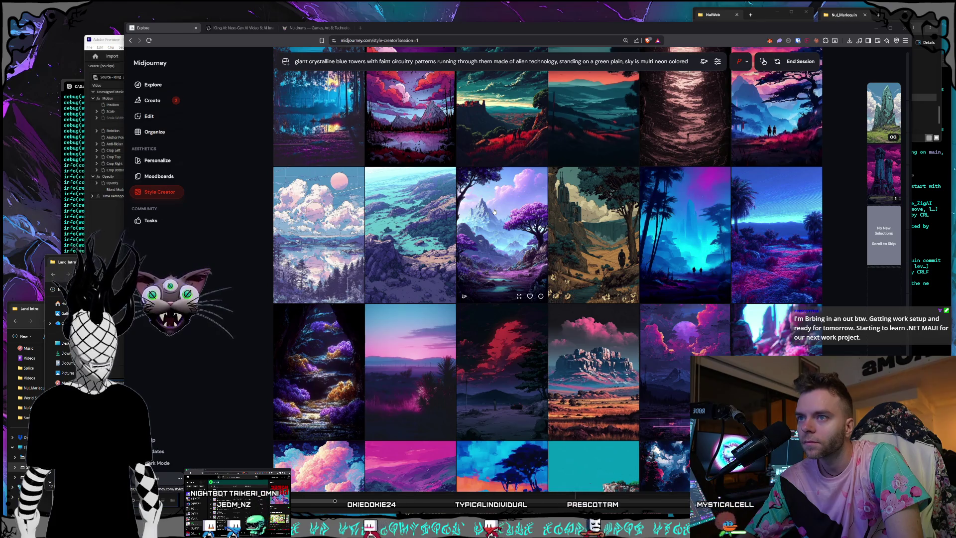
left_click(503, 239)
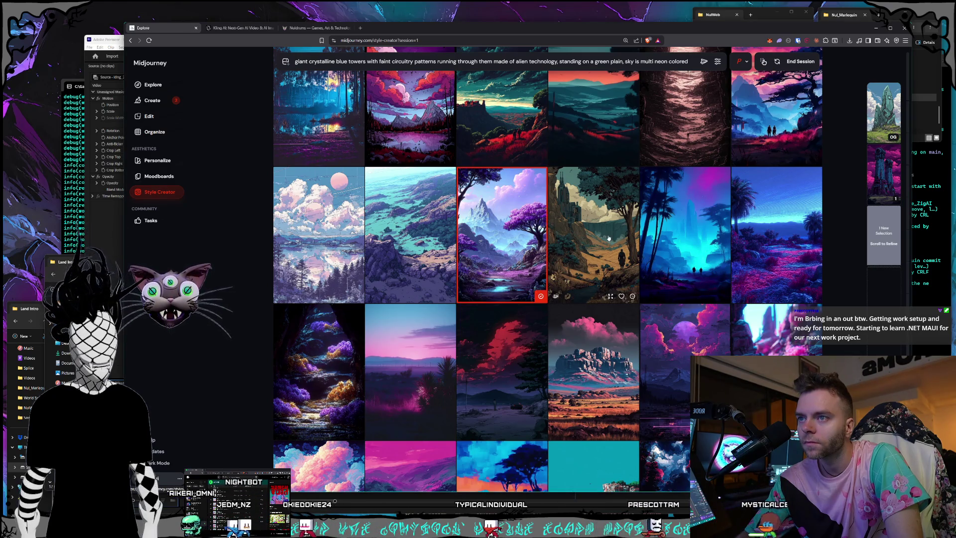
Step: Scroll past the first row to browse new candidates such as the grey mountain lake
scroll(609, 238, "down", 3)
scroll(608, 238, "down", 10)
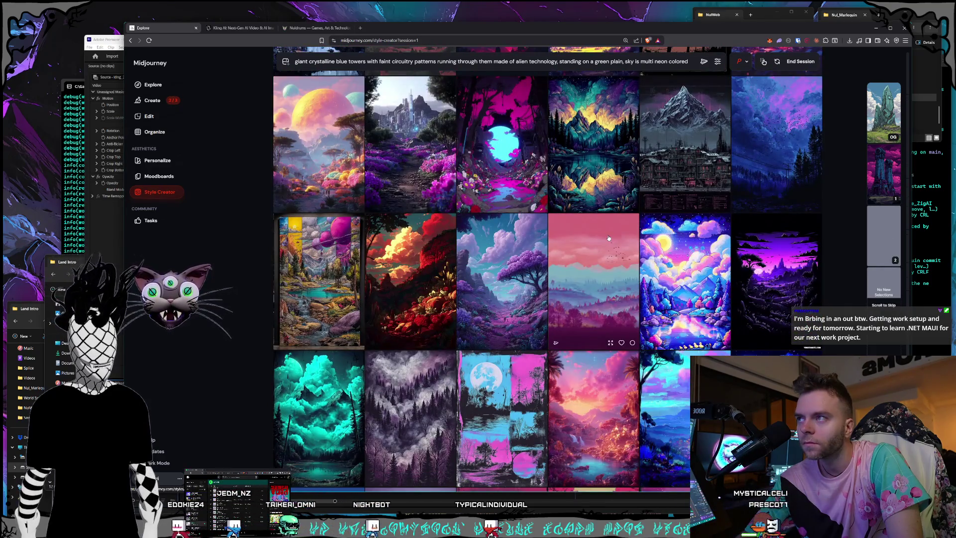
scroll(609, 238, "down", 5)
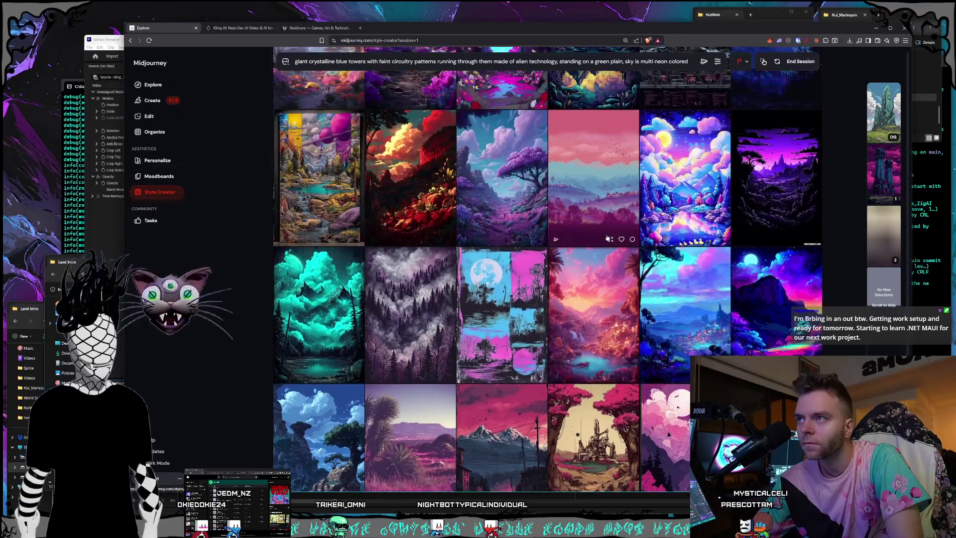
scroll(608, 238, "down", 2)
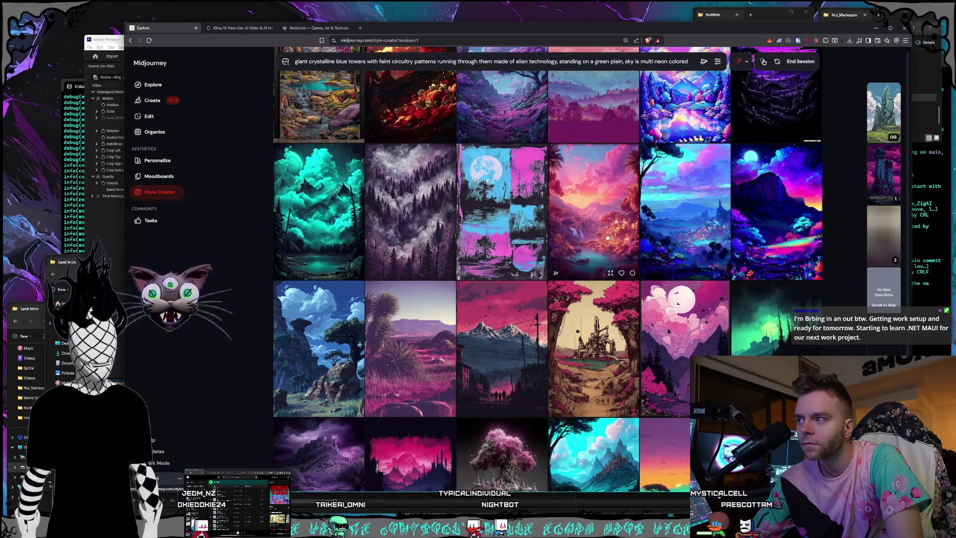
scroll(607, 238, "down", 2)
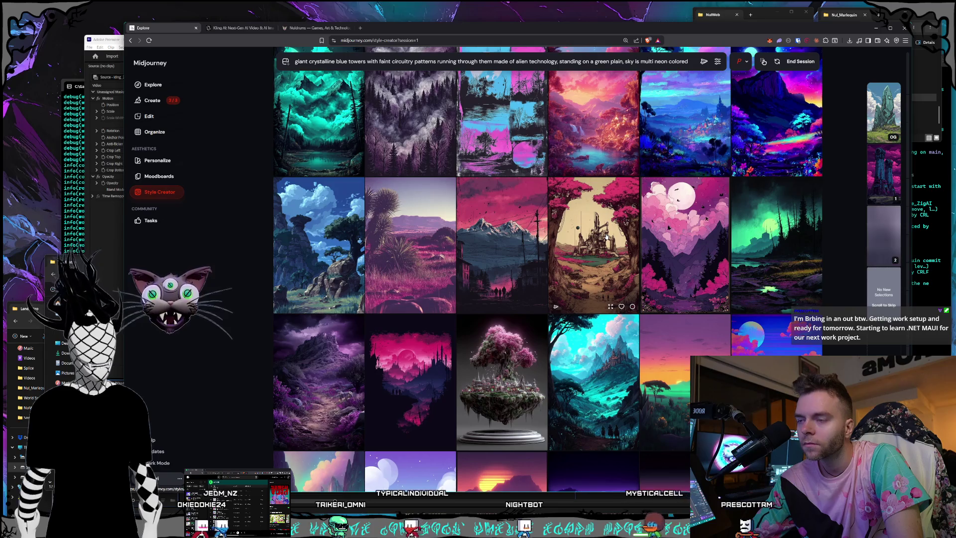
scroll(607, 237, "down", 2)
scroll(606, 236, "down", 2)
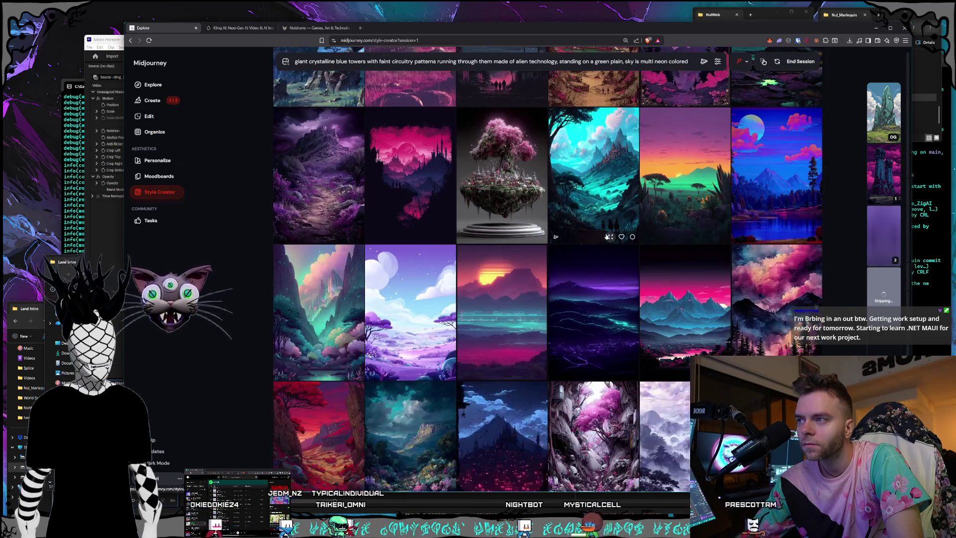
scroll(606, 236, "down", 3)
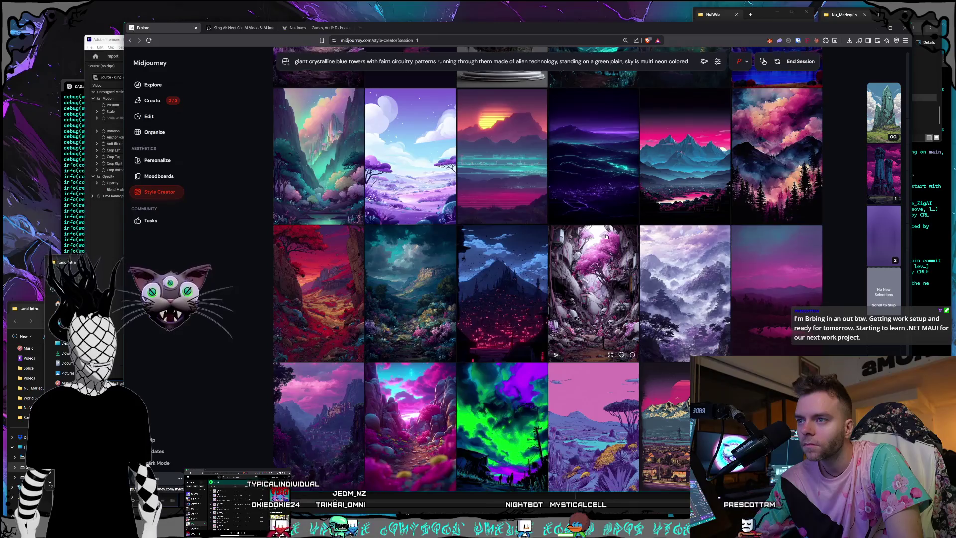
scroll(607, 237, "down", 2)
scroll(606, 236, "down", 2)
scroll(606, 236, "down", 2)
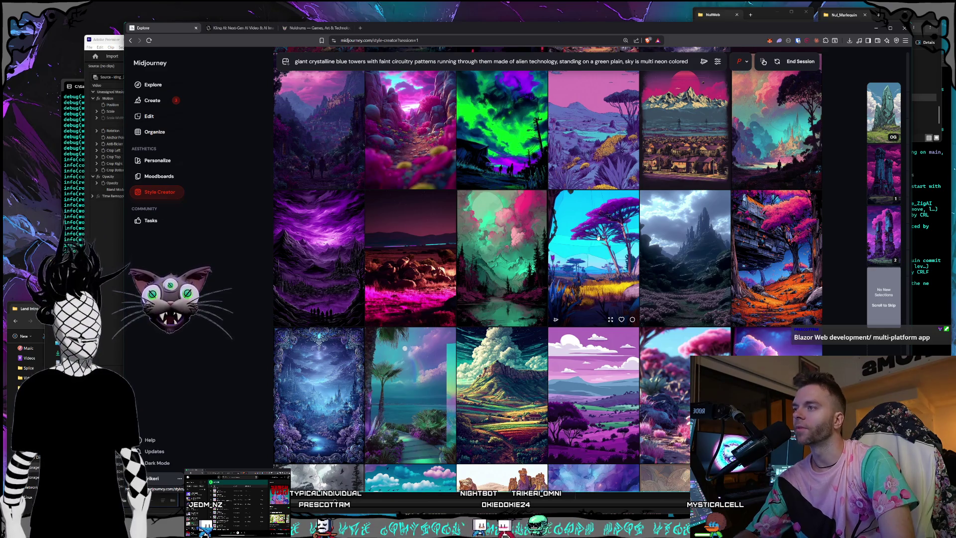
scroll(599, 236, "down", 2)
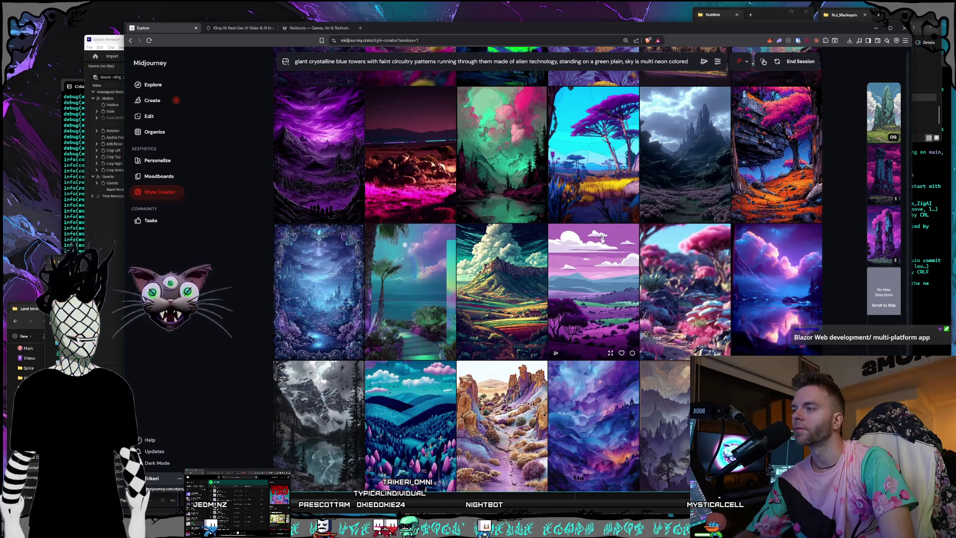
scroll(594, 247, "down", 3)
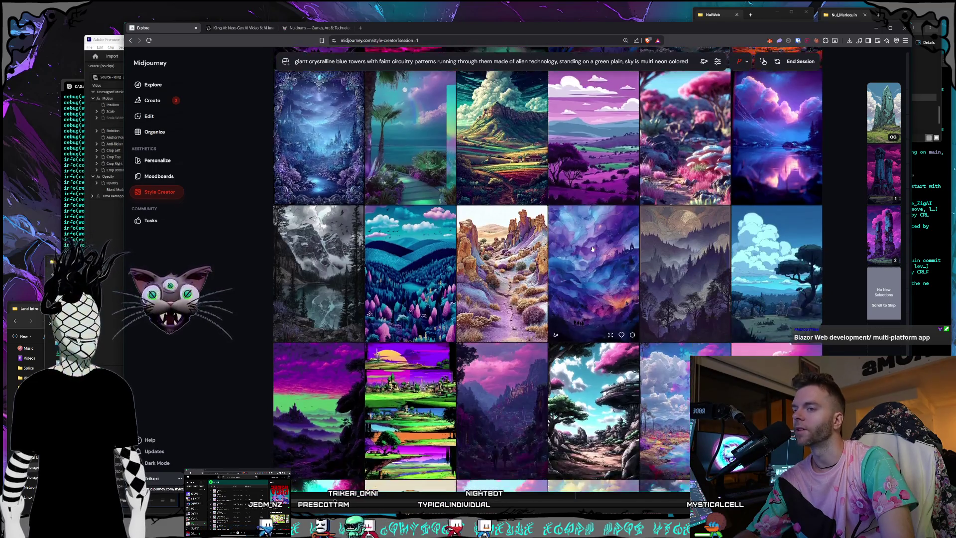
scroll(594, 244, "down", 2)
scroll(594, 243, "down", 2)
scroll(594, 243, "down", 1)
scroll(594, 244, "down", 2)
scroll(594, 244, "down", 3)
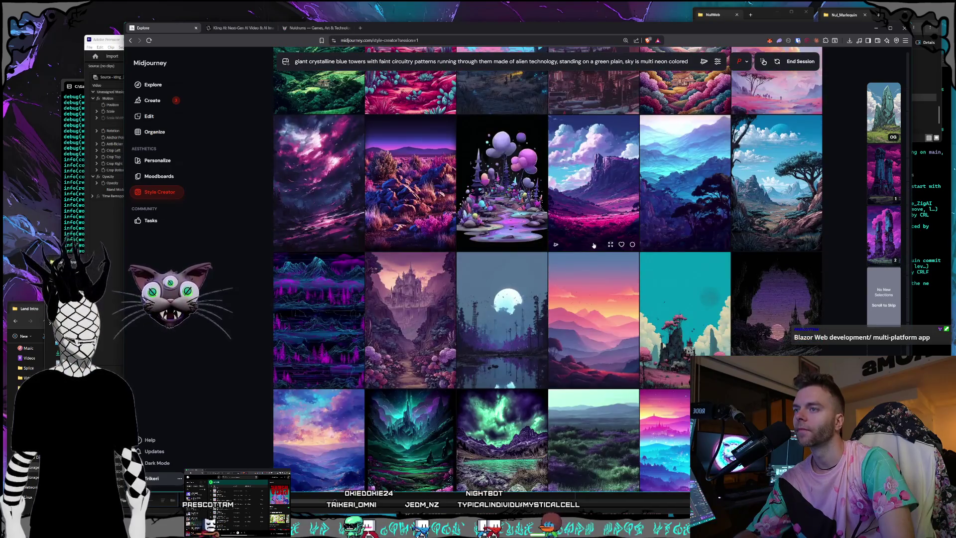
scroll(595, 245, "down", 4)
scroll(594, 245, "down", 3)
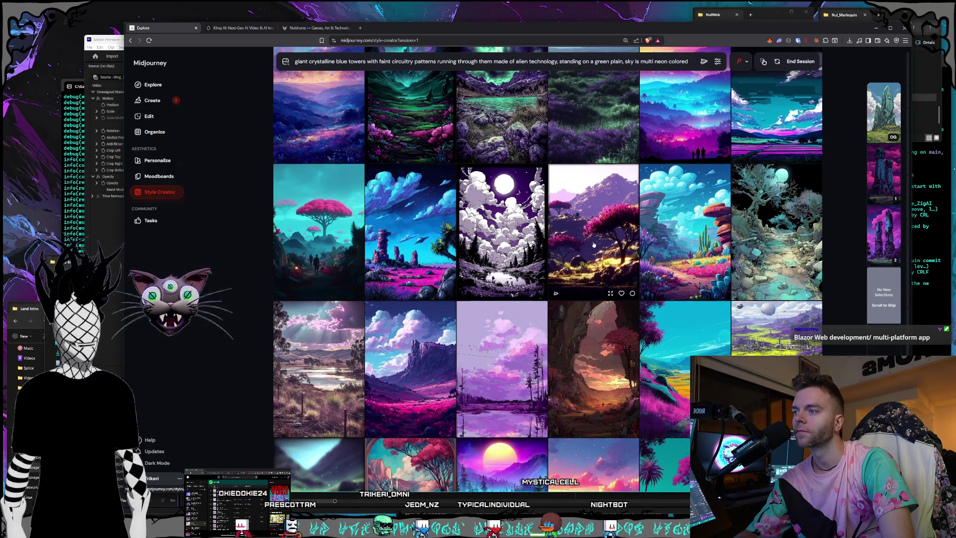
scroll(594, 245, "down", 1)
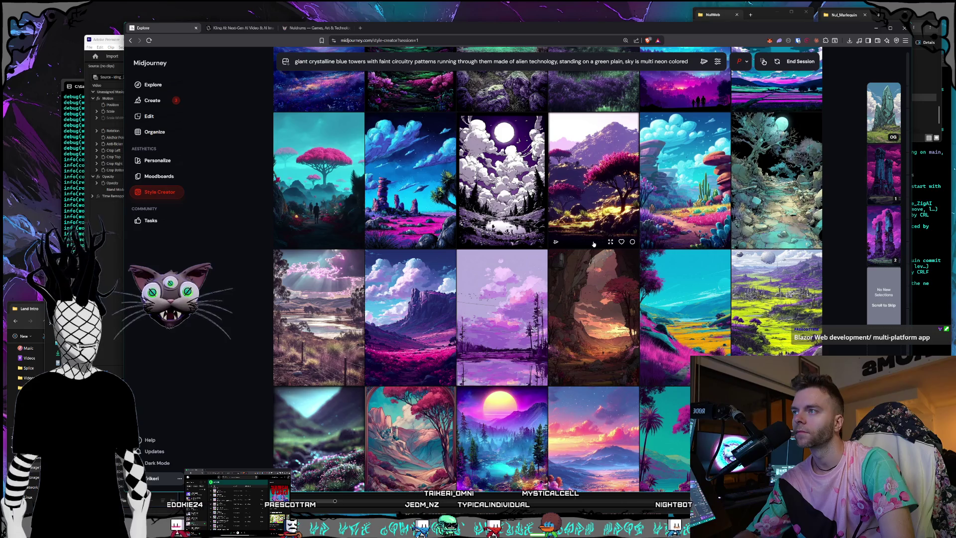
scroll(594, 244, "down", 1)
scroll(594, 245, "down", 2)
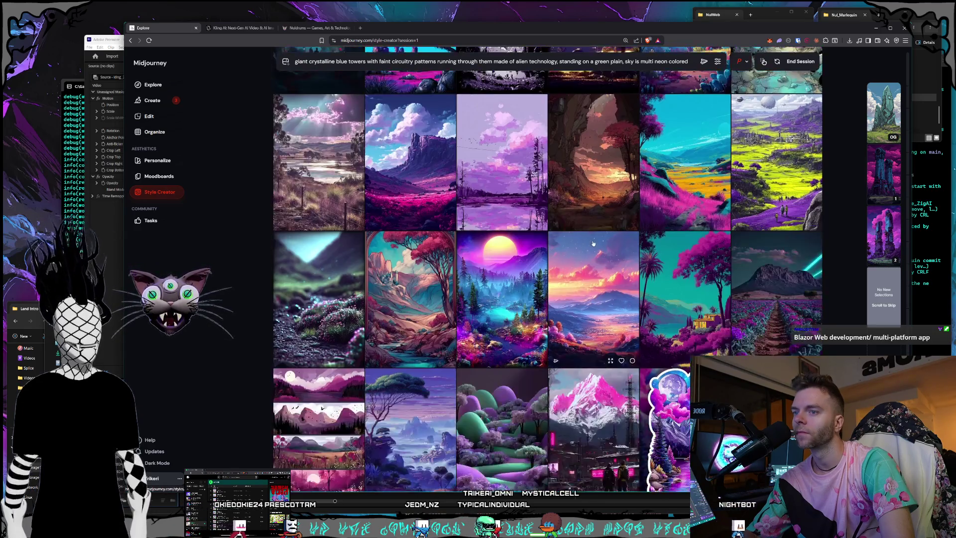
scroll(594, 242, "down", 1)
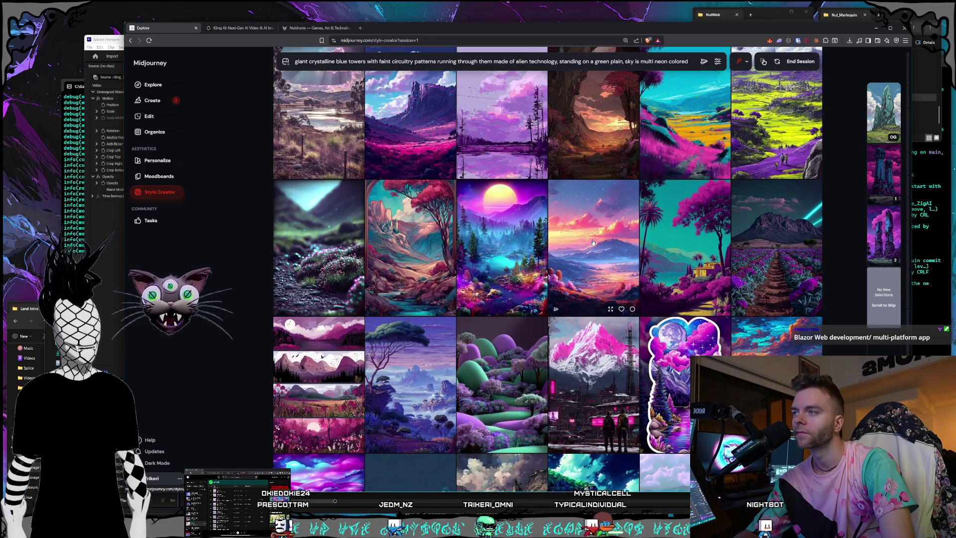
scroll(593, 242, "up", 3)
scroll(592, 241, "down", 3)
scroll(592, 242, "down", 7)
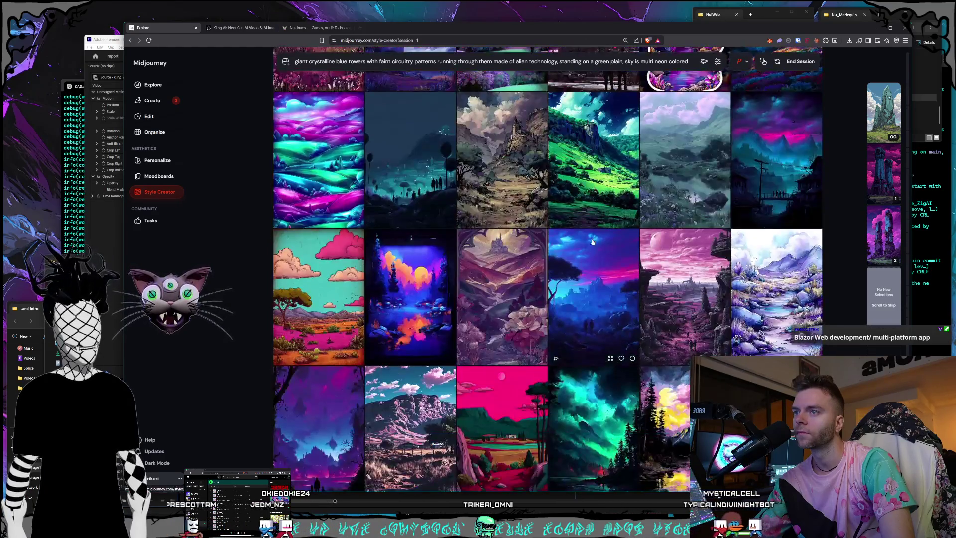
scroll(593, 241, "down", 2)
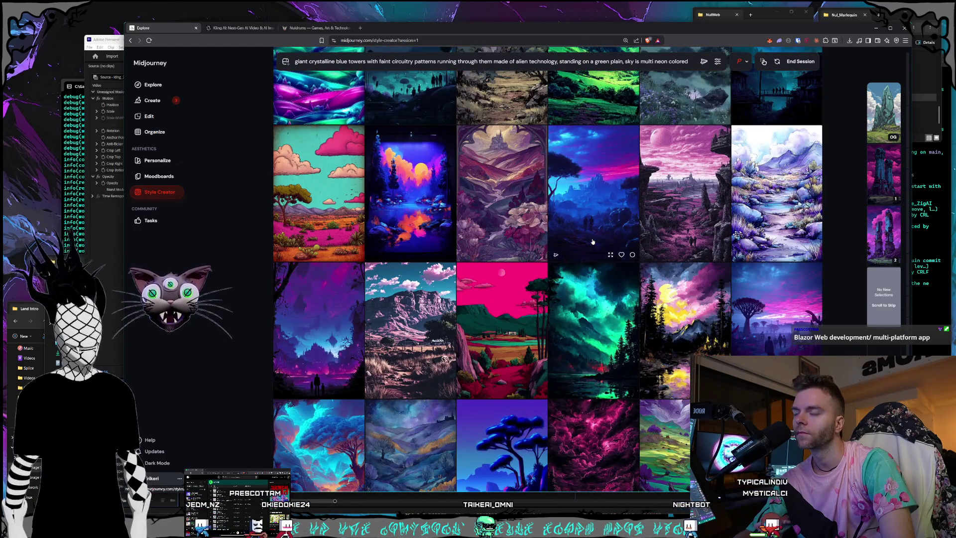
scroll(593, 242, "down", 3)
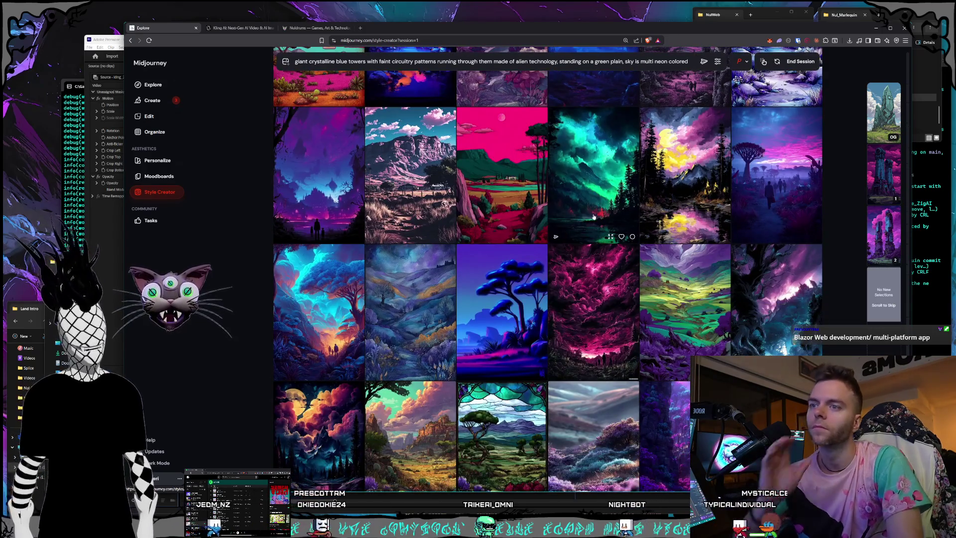
scroll(593, 220, "down", 3)
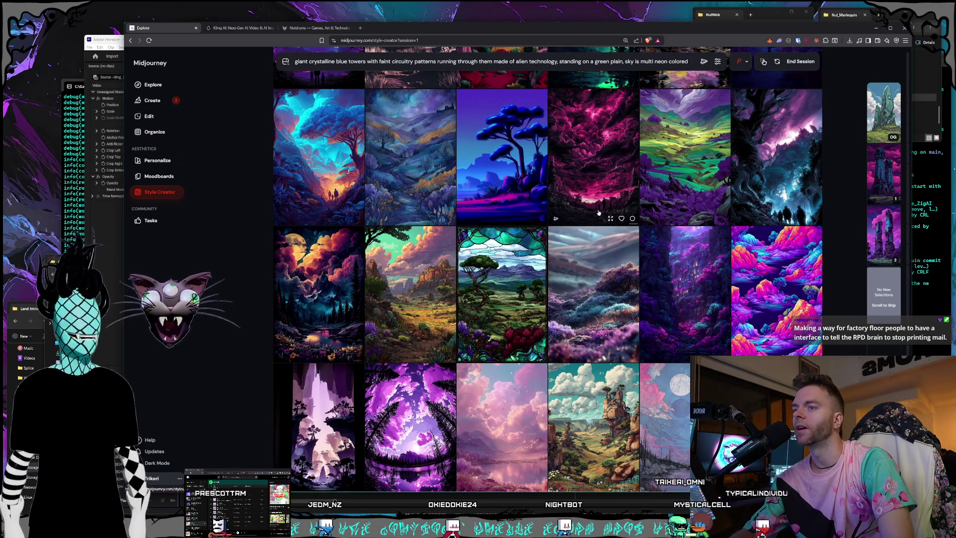
scroll(599, 213, "down", 5)
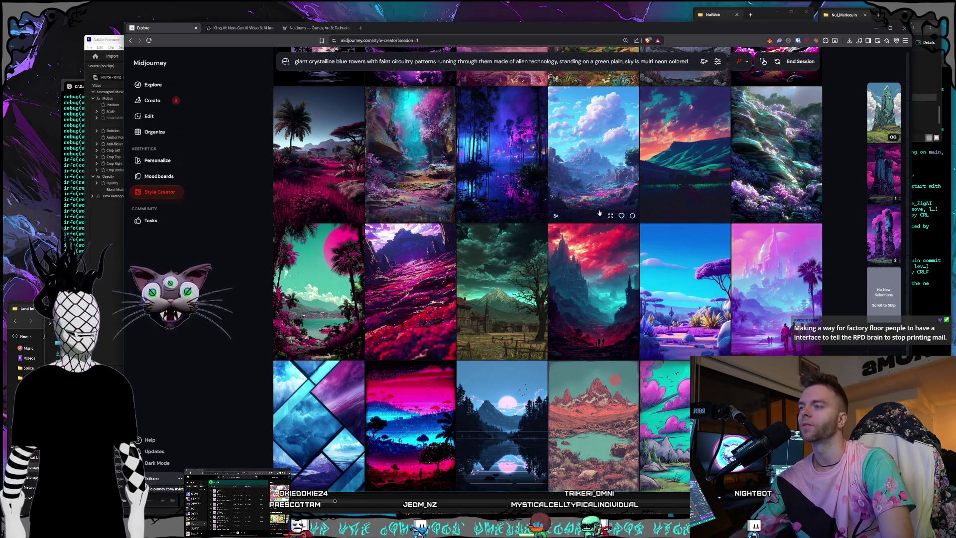
scroll(599, 213, "down", 5)
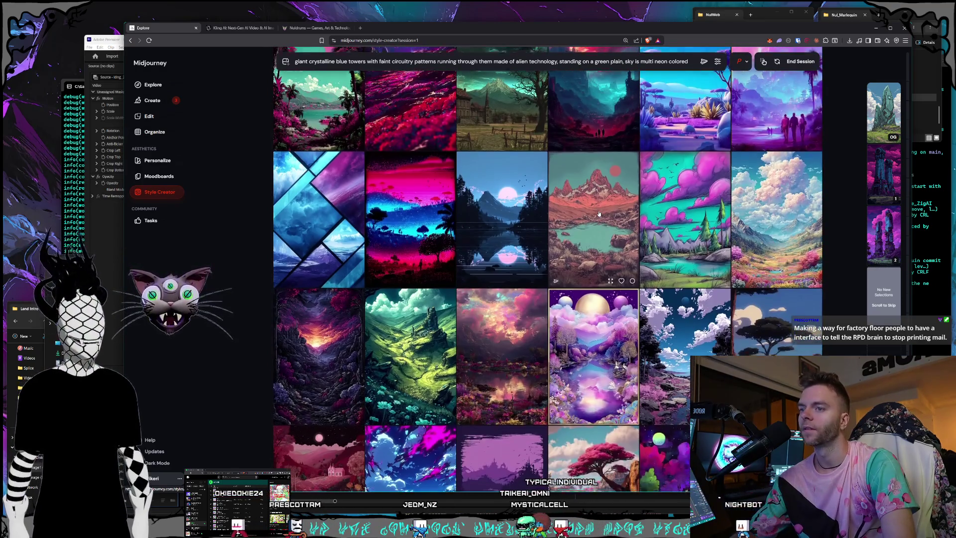
scroll(599, 213, "down", 2)
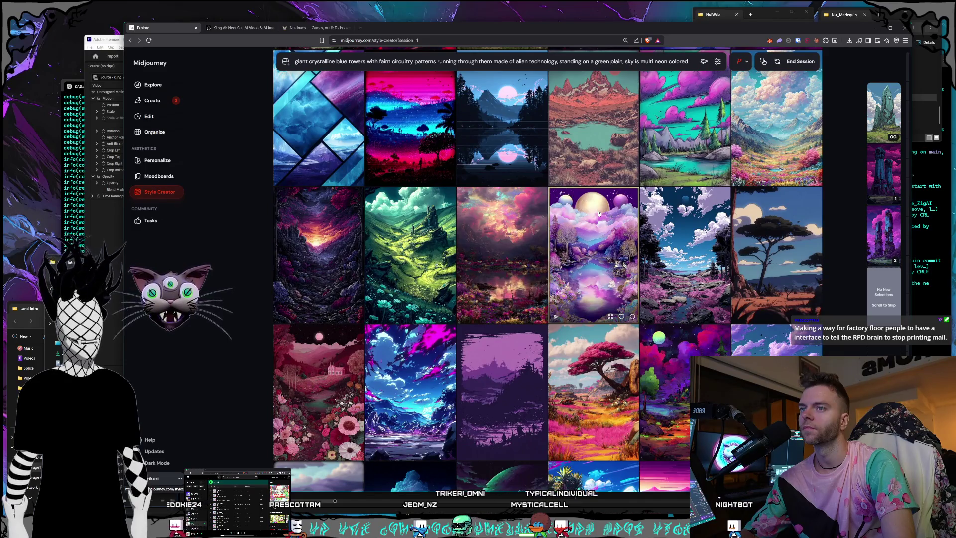
scroll(600, 213, "down", 1)
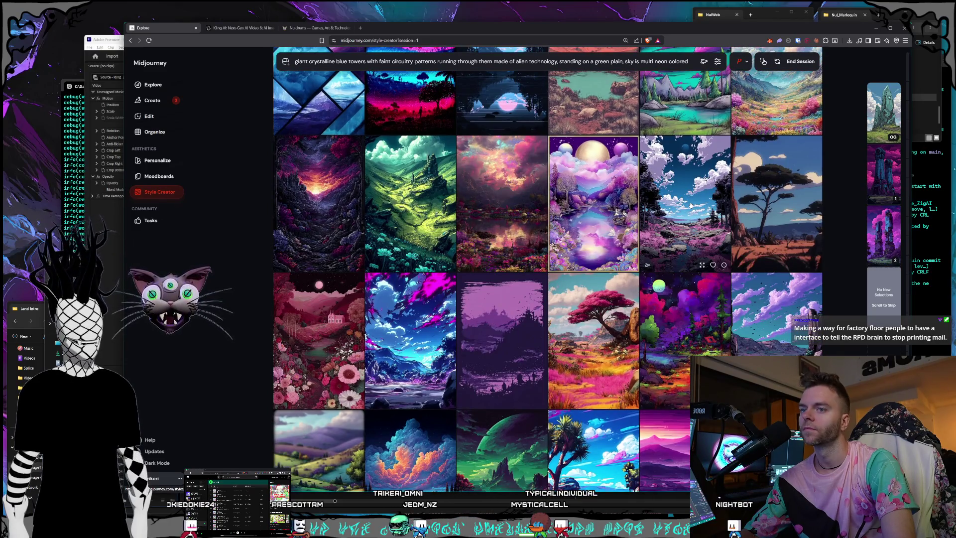
scroll(691, 205, "down", 10)
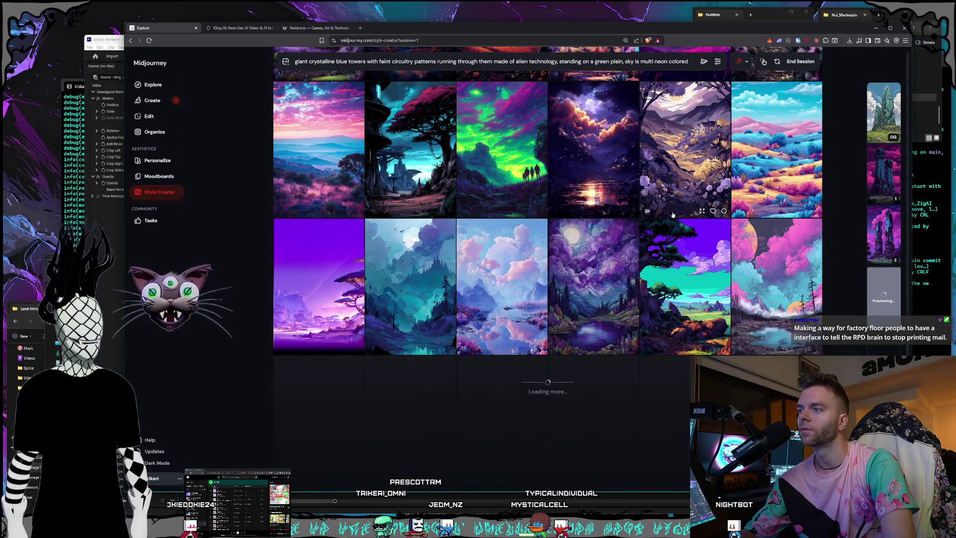
scroll(634, 201, "down", 8)
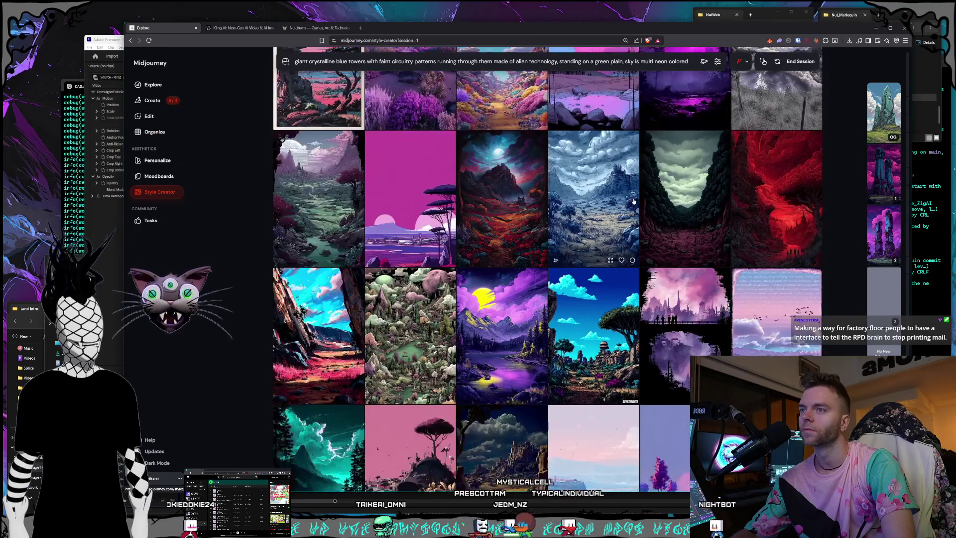
scroll(634, 202, "down", 4)
scroll(634, 201, "down", 3)
scroll(634, 201, "down", 6)
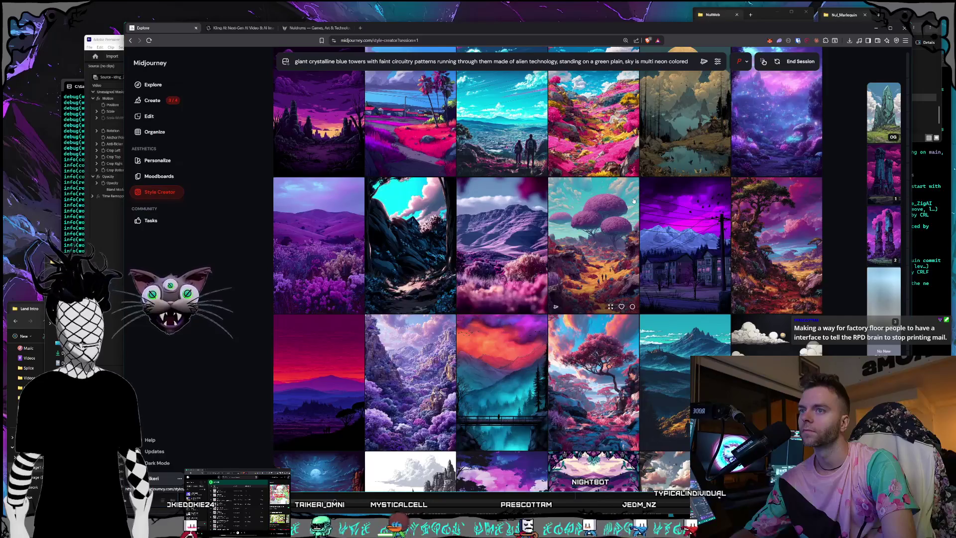
scroll(634, 201, "down", 5)
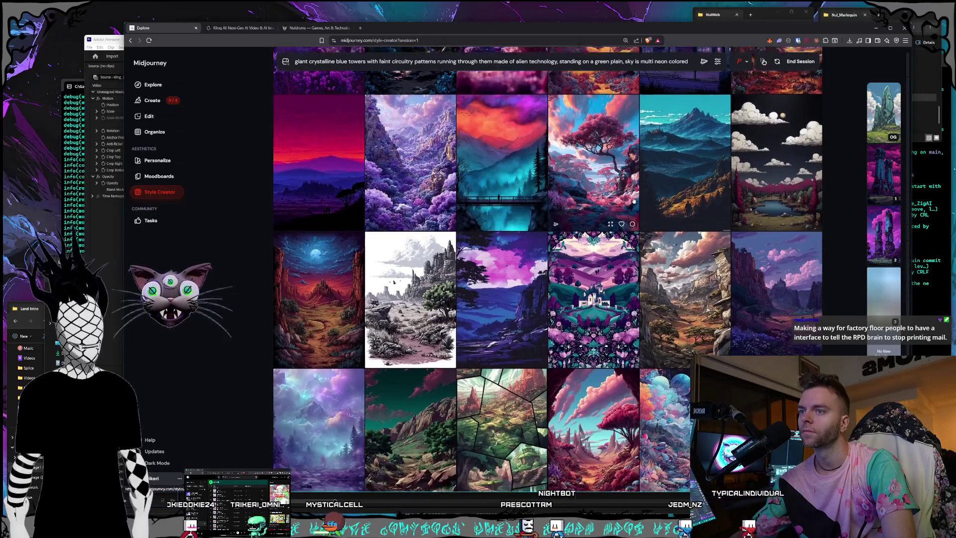
scroll(634, 201, "down", 2)
scroll(634, 201, "up", 3)
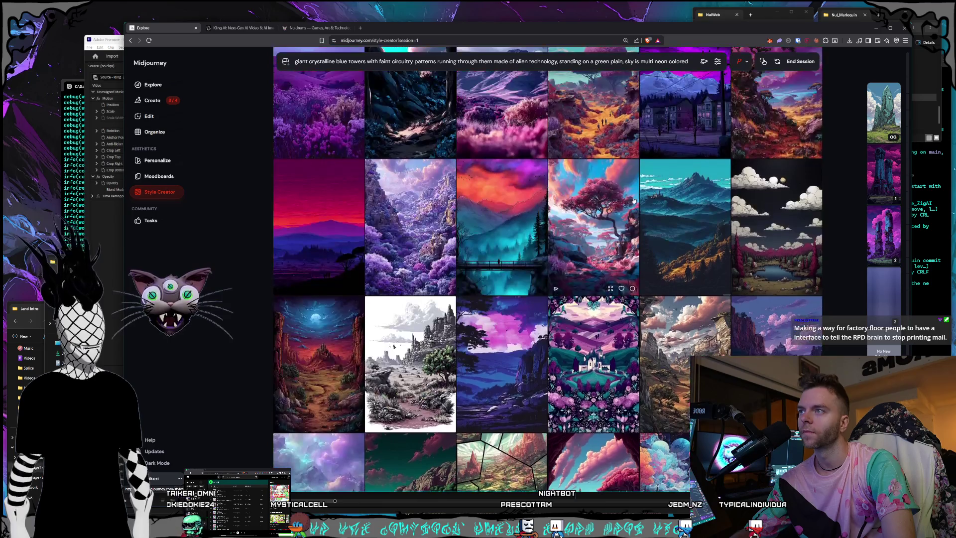
scroll(635, 201, "up", 2)
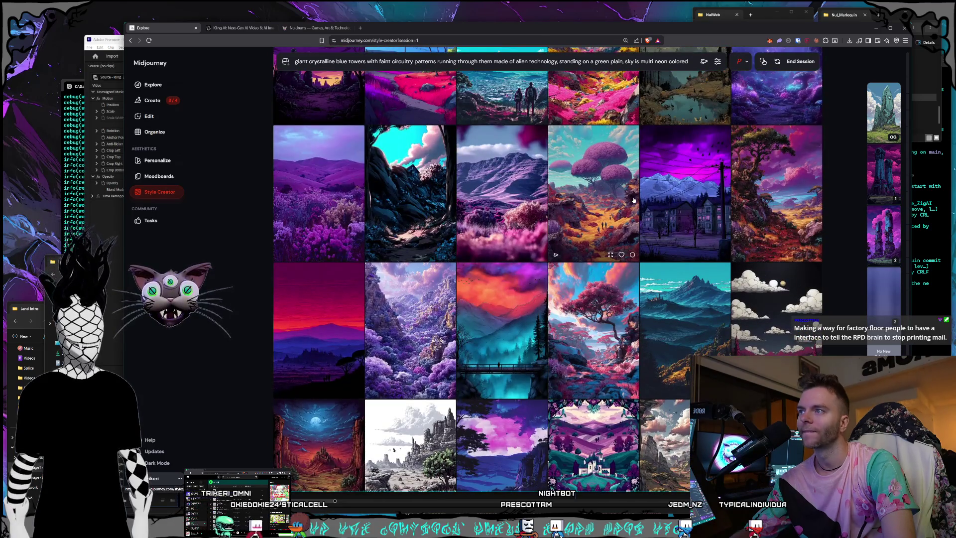
scroll(634, 201, "down", 7)
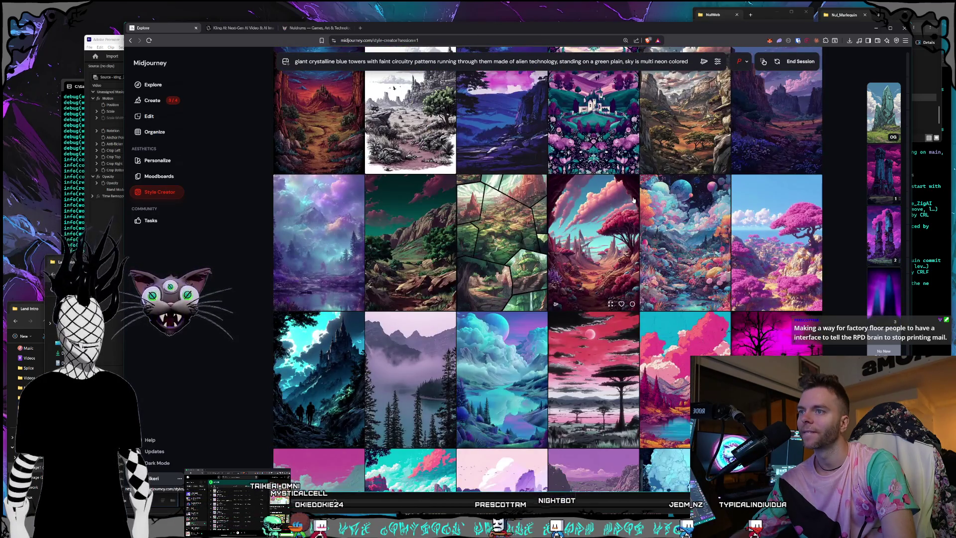
scroll(634, 199, "down", 2)
scroll(634, 199, "down", 2)
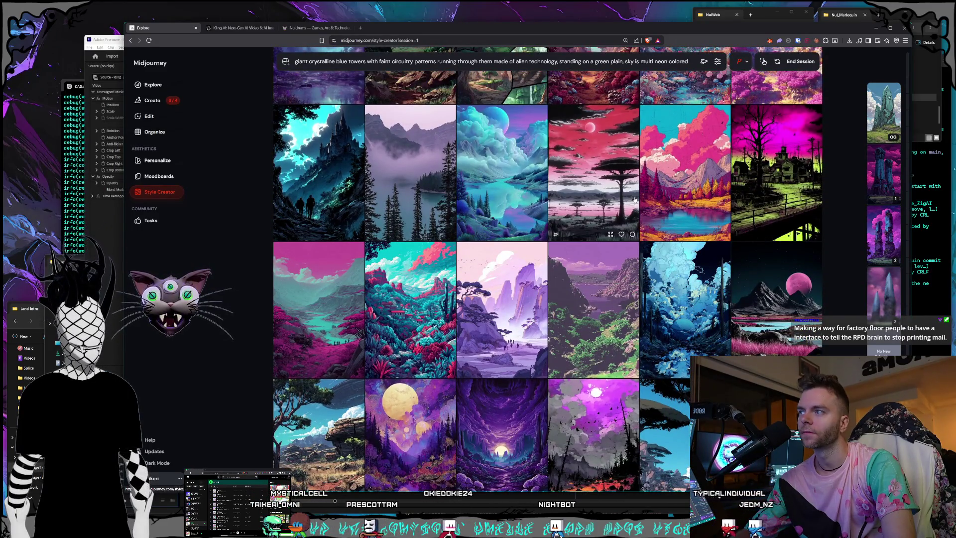
scroll(634, 200, "down", 2)
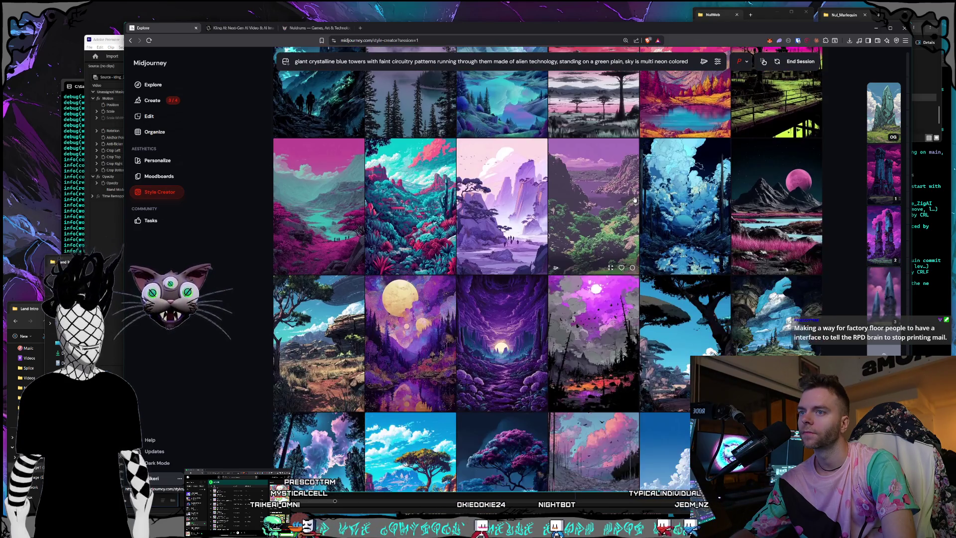
scroll(634, 200, "down", 2)
scroll(635, 200, "up", 1)
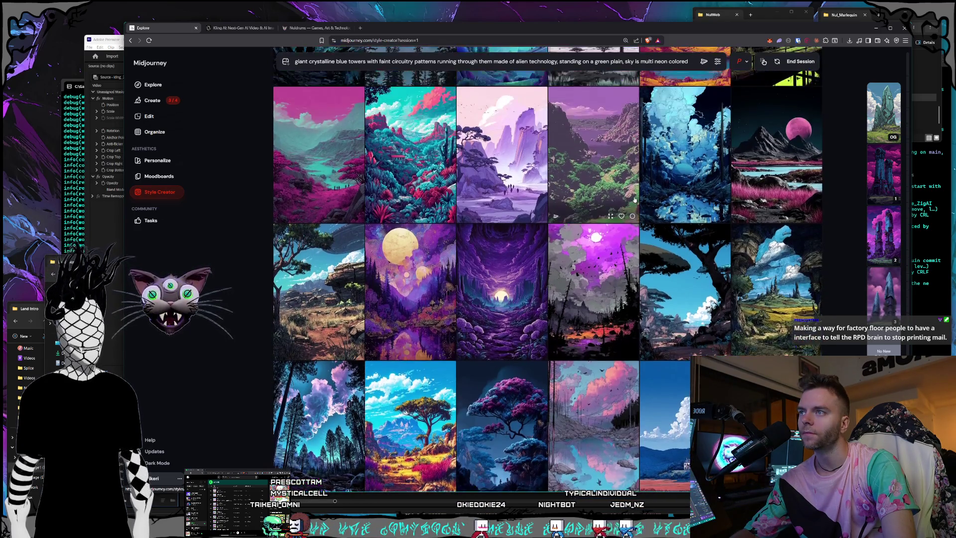
scroll(634, 200, "down", 4)
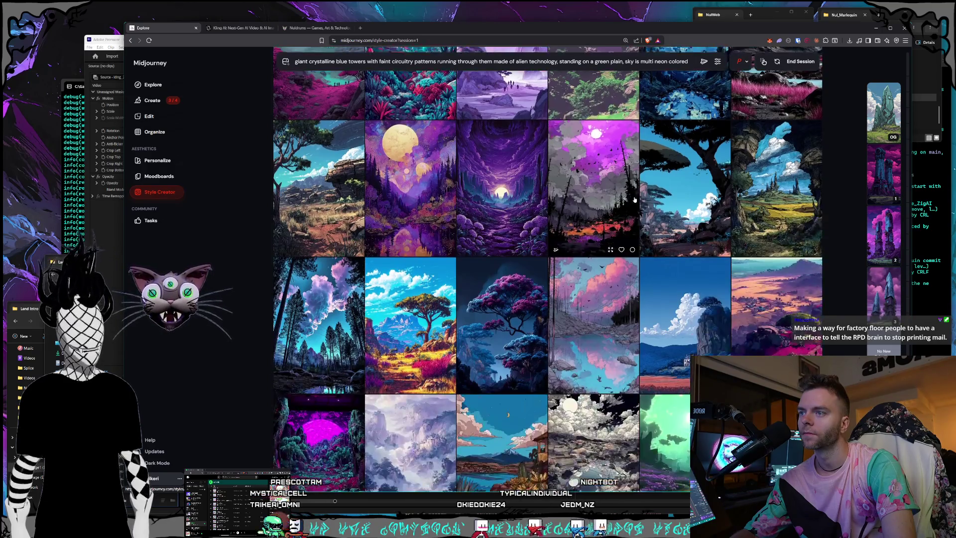
scroll(635, 200, "down", 3)
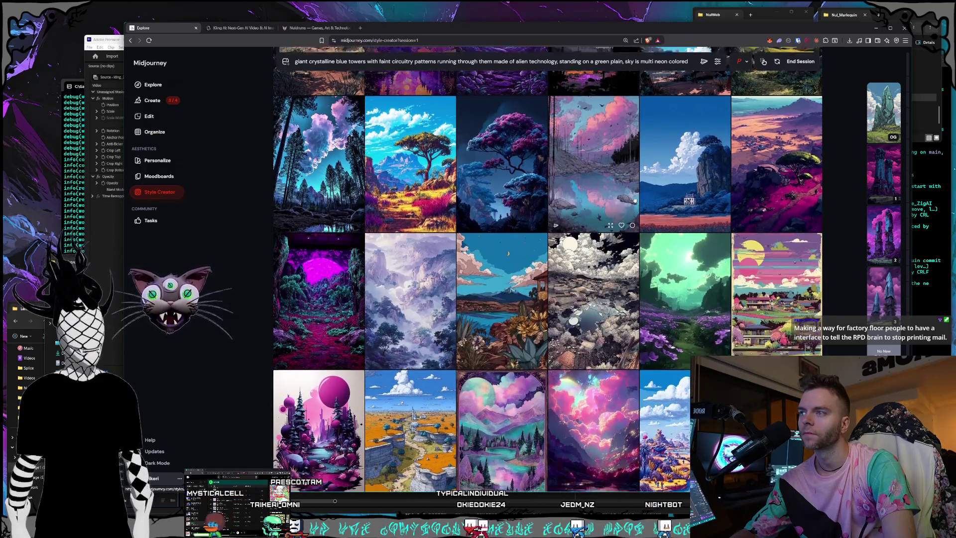
scroll(635, 200, "down", 2)
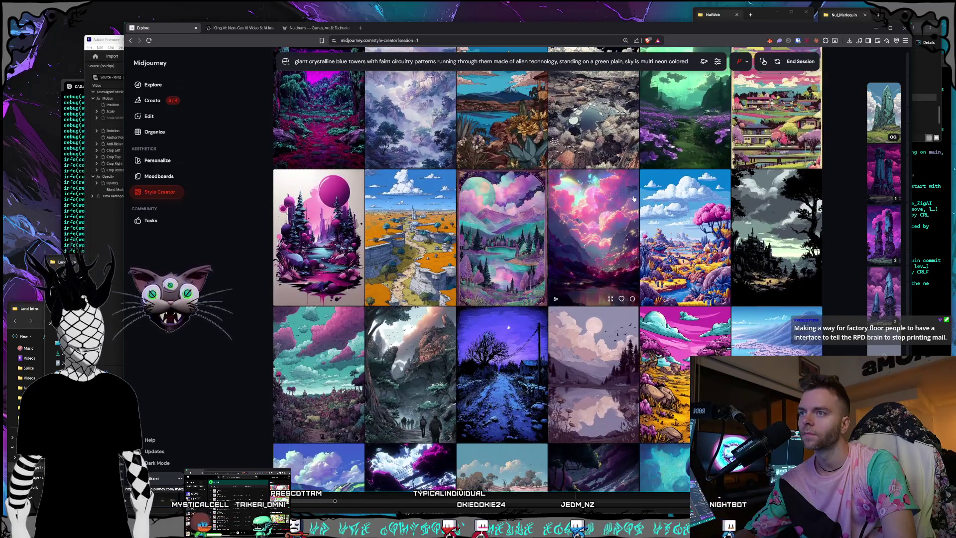
scroll(635, 198, "down", 4)
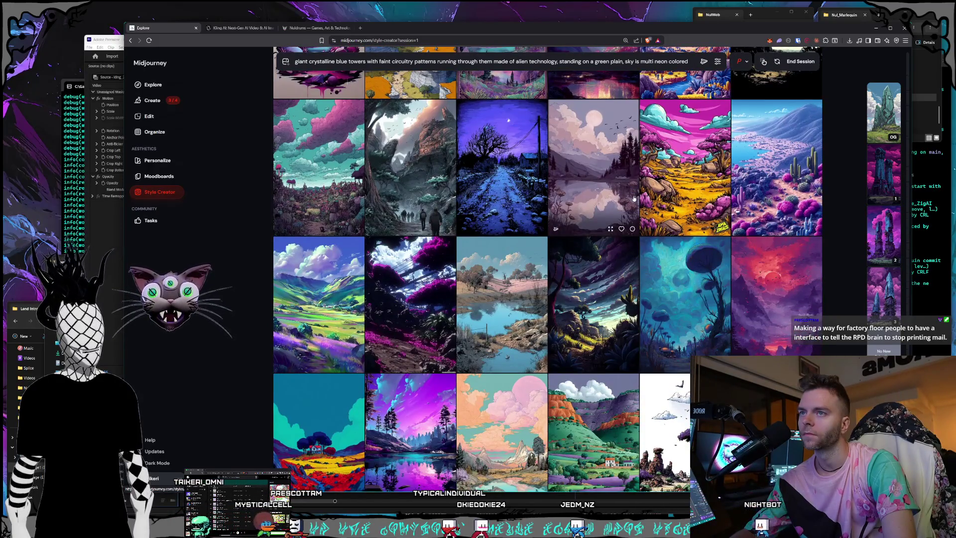
scroll(633, 198, "down", 2)
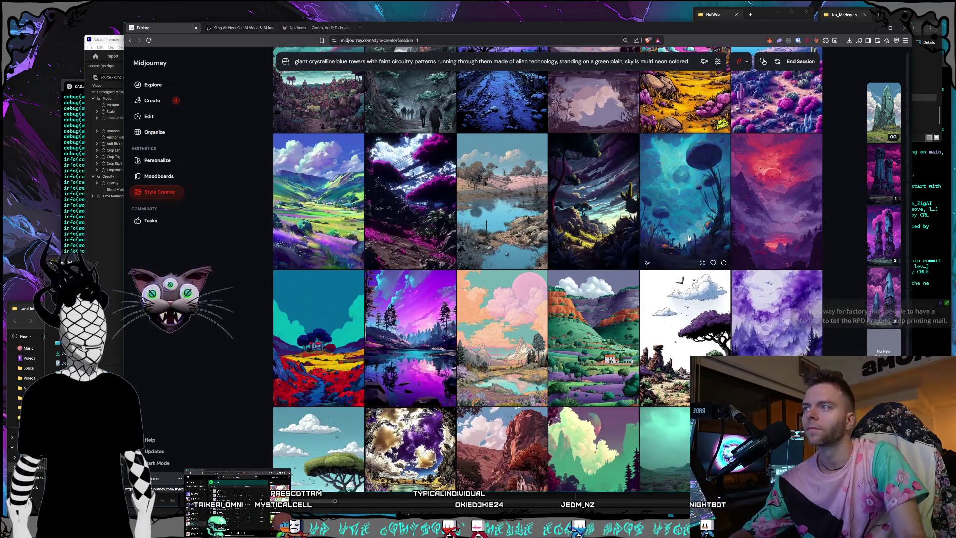
scroll(520, 156, "down", 8)
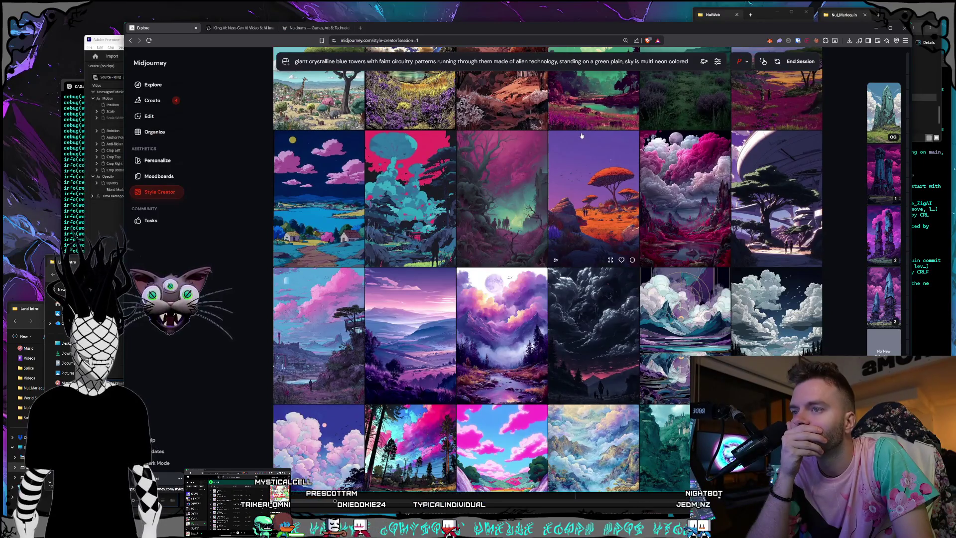
Step: Scroll down the Style Creator grid to the violet storm and snowy hillside village samples
scroll(581, 135, "down", 2)
scroll(581, 135, "down", 4)
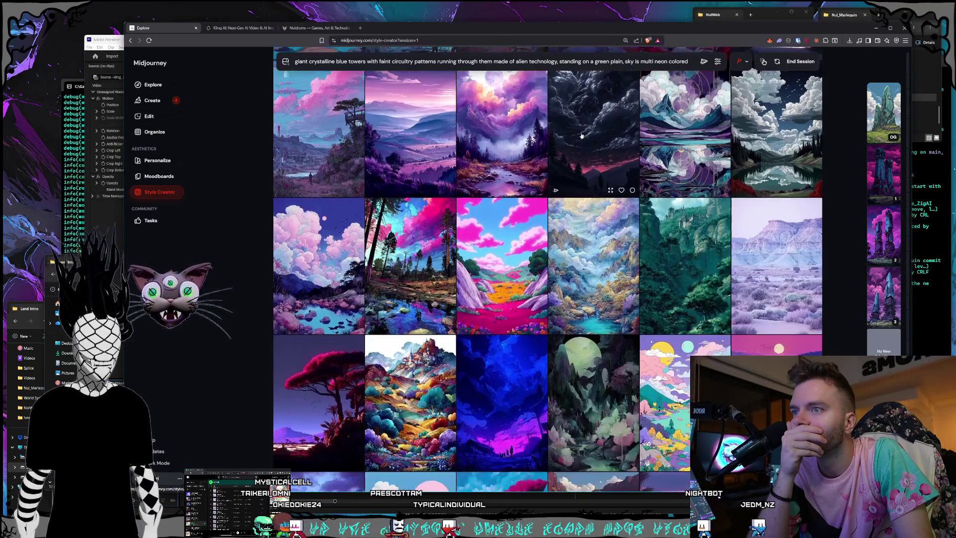
scroll(581, 136, "down", 3)
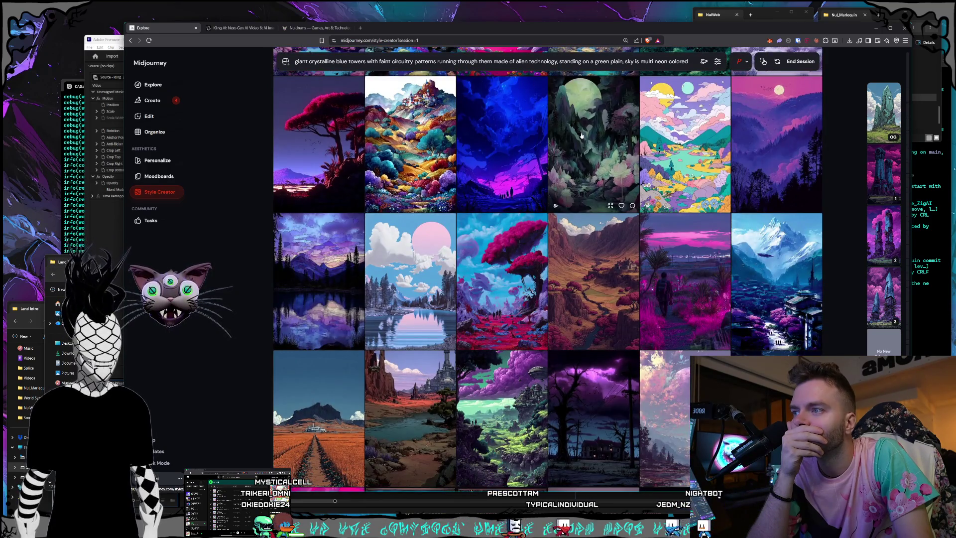
scroll(581, 136, "down", 1)
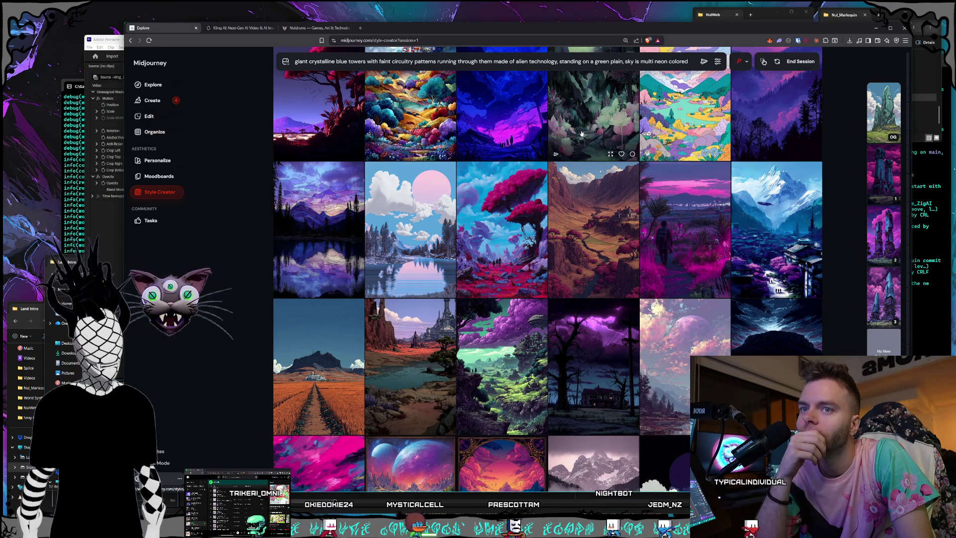
scroll(714, 181, "down", 1)
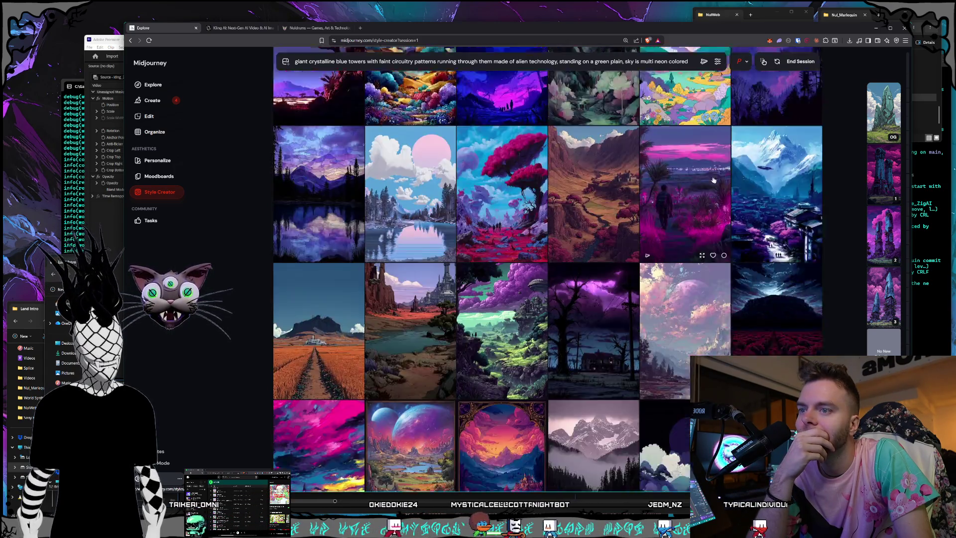
scroll(713, 180, "down", 3)
scroll(671, 161, "down", 2)
scroll(671, 161, "up", 1)
scroll(670, 161, "down", 2)
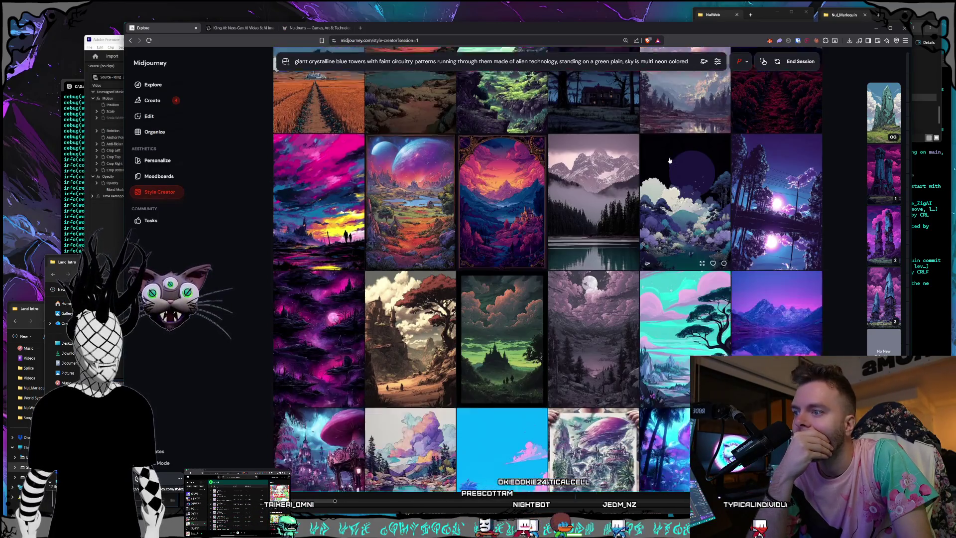
scroll(670, 160, "down", 2)
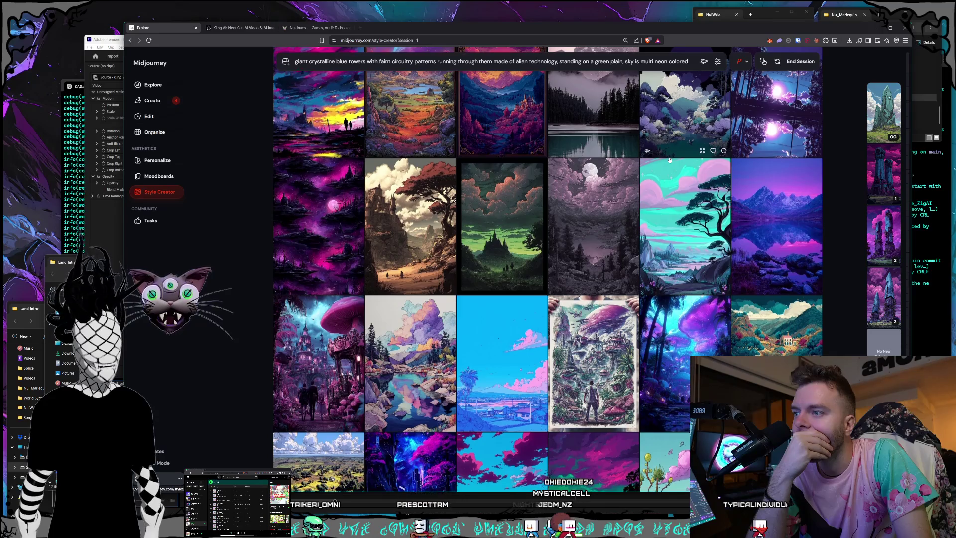
scroll(670, 160, "down", 4)
scroll(670, 160, "down", 2)
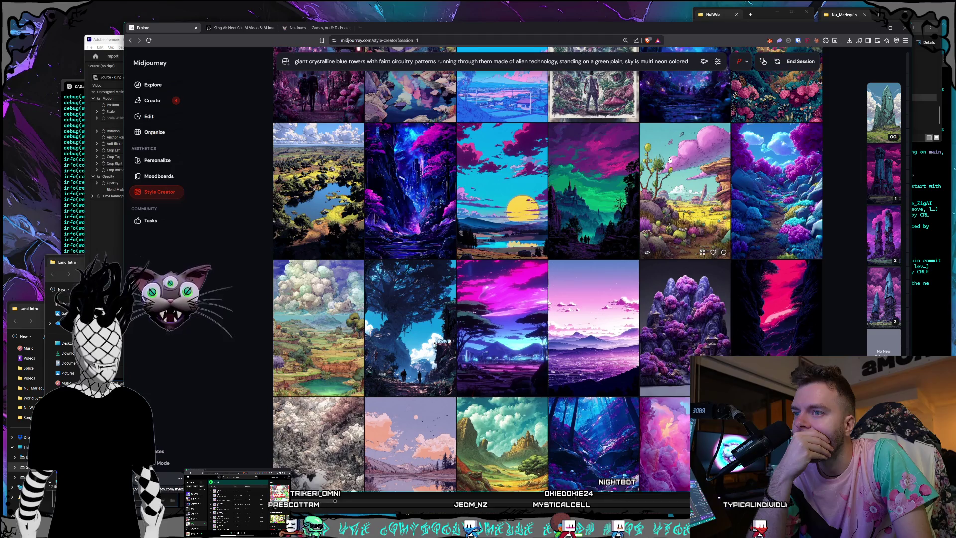
scroll(670, 160, "down", 1)
scroll(647, 156, "down", 2)
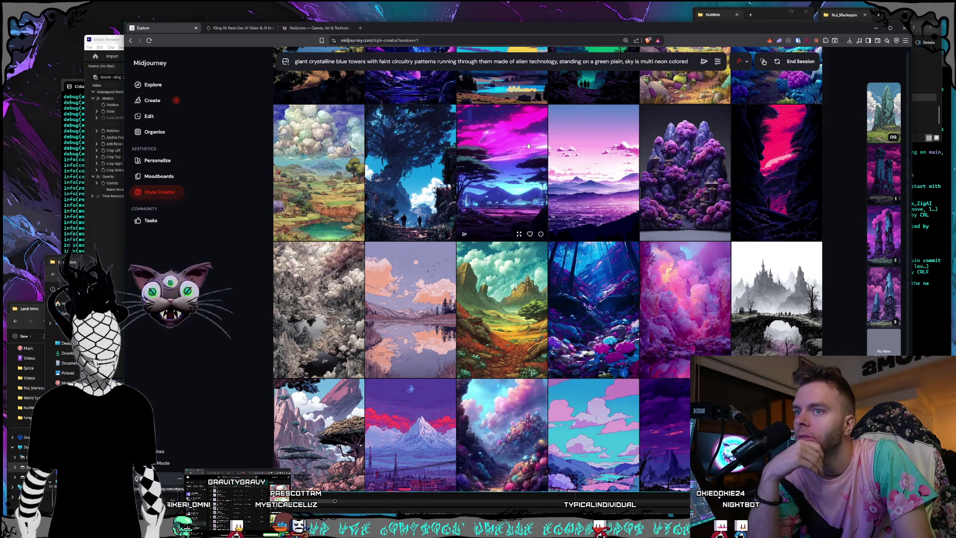
scroll(528, 144, "down", 2)
scroll(517, 123, "down", 2)
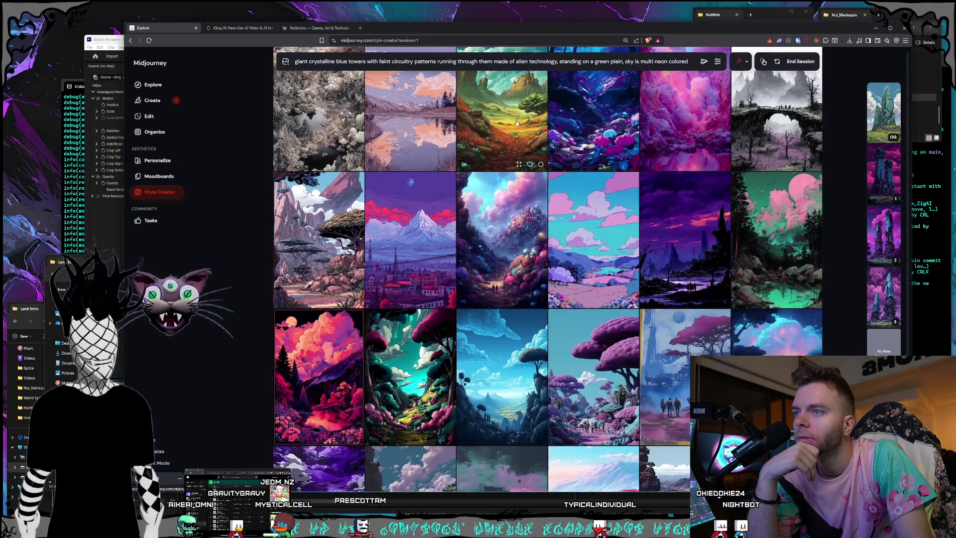
scroll(516, 122, "up", 3)
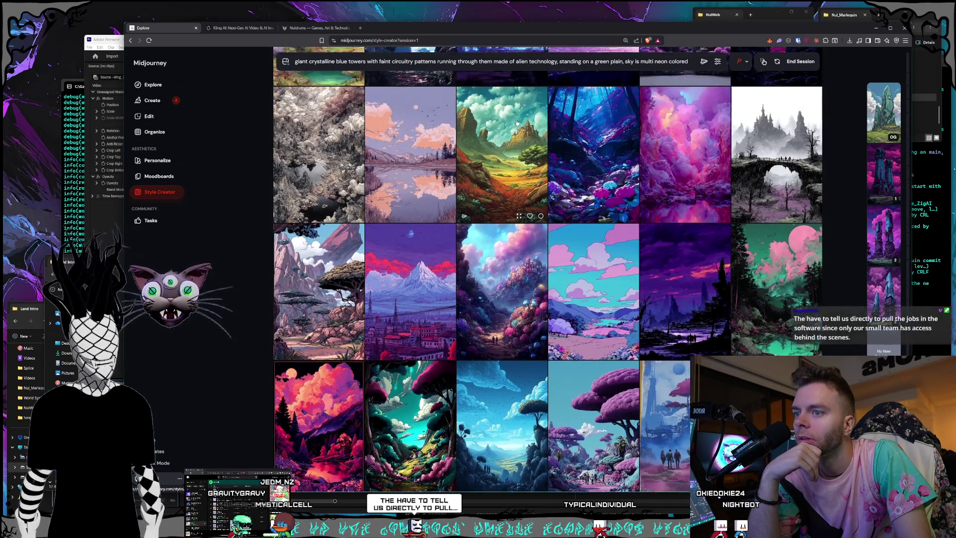
scroll(518, 127, "down", 8)
scroll(520, 133, "down", 10)
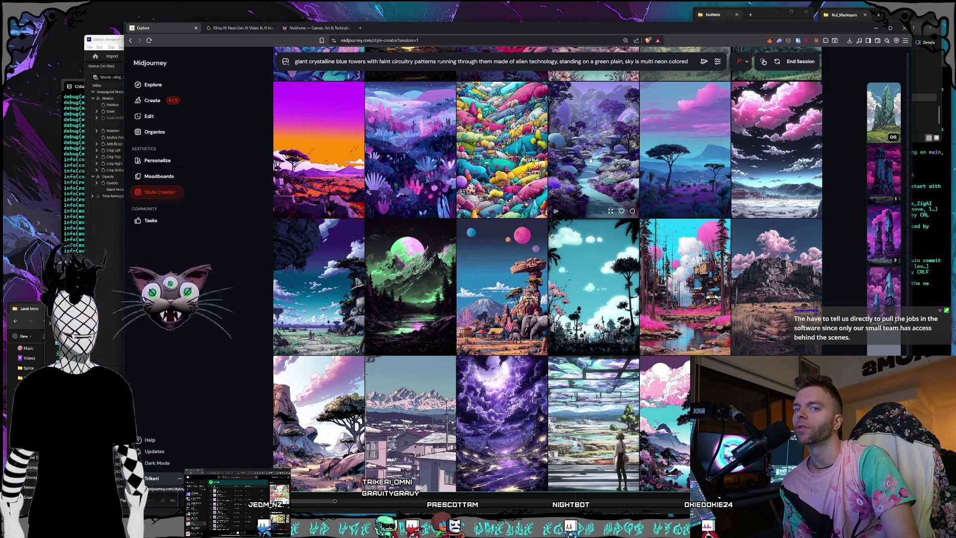
scroll(591, 160, "down", 5)
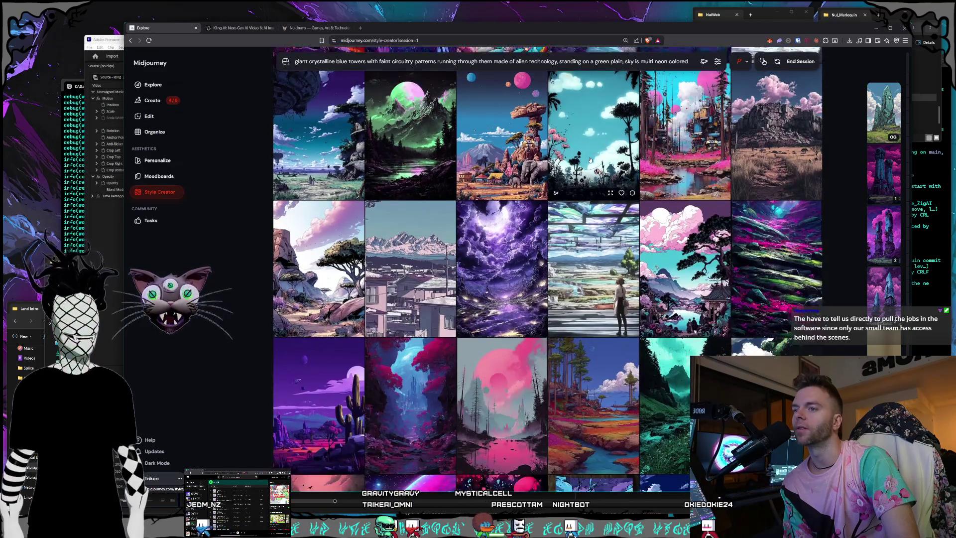
scroll(591, 160, "down", 1)
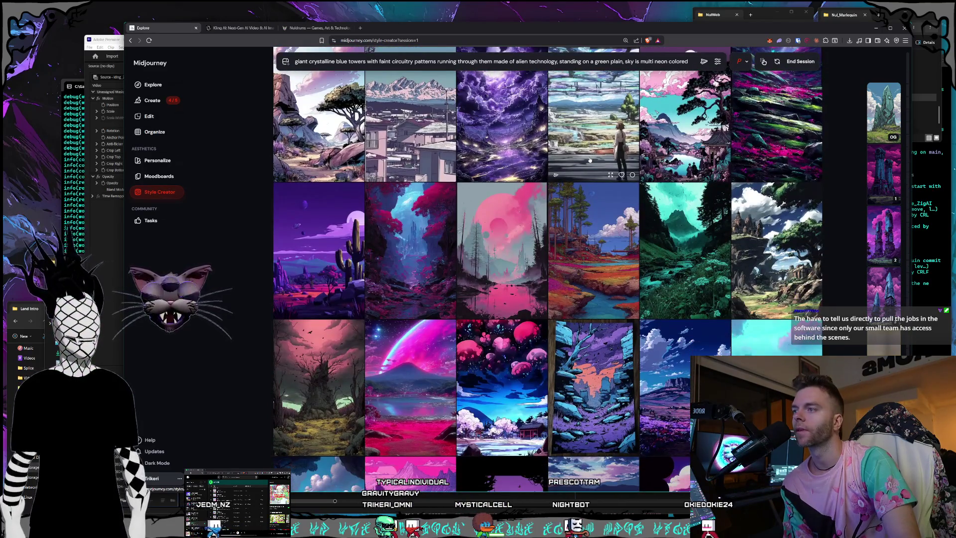
scroll(590, 159, "down", 3)
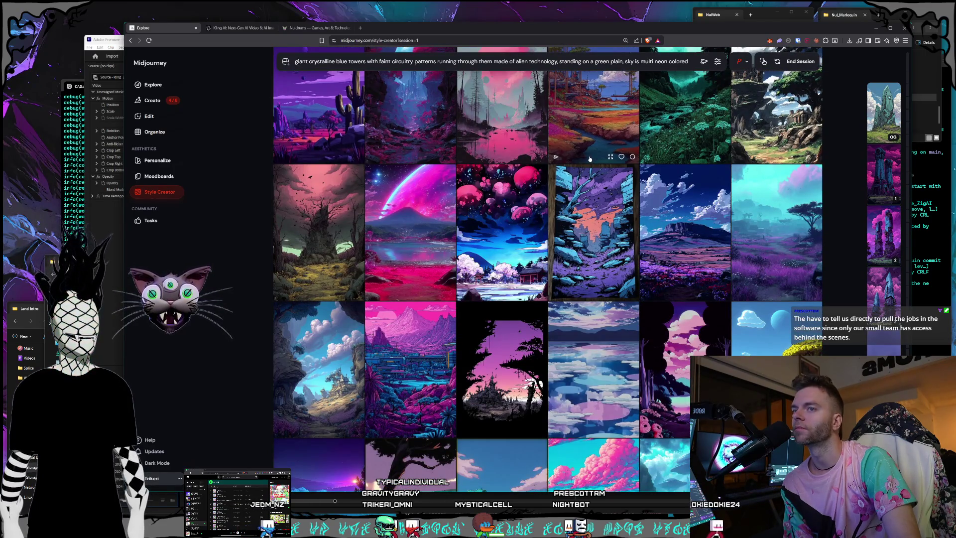
scroll(590, 158, "down", 2)
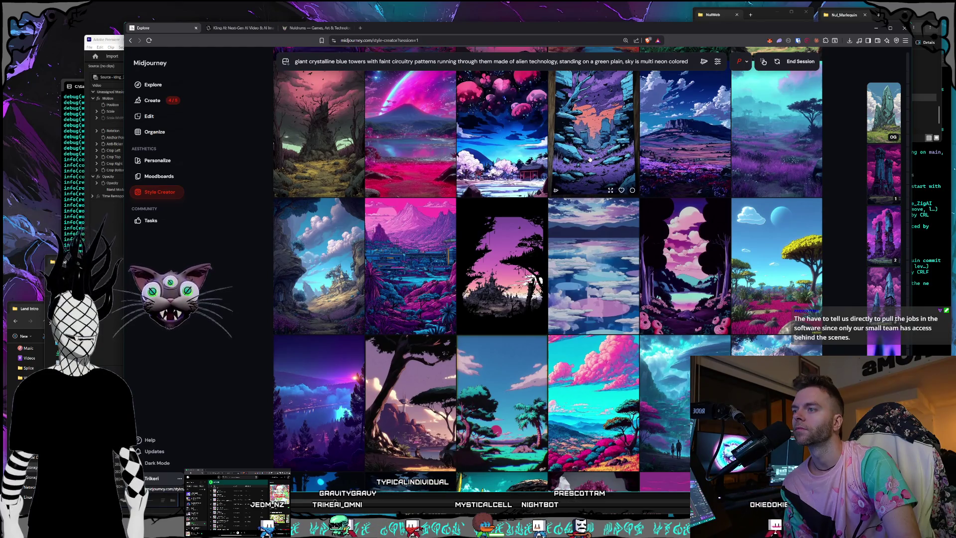
scroll(590, 158, "down", 2)
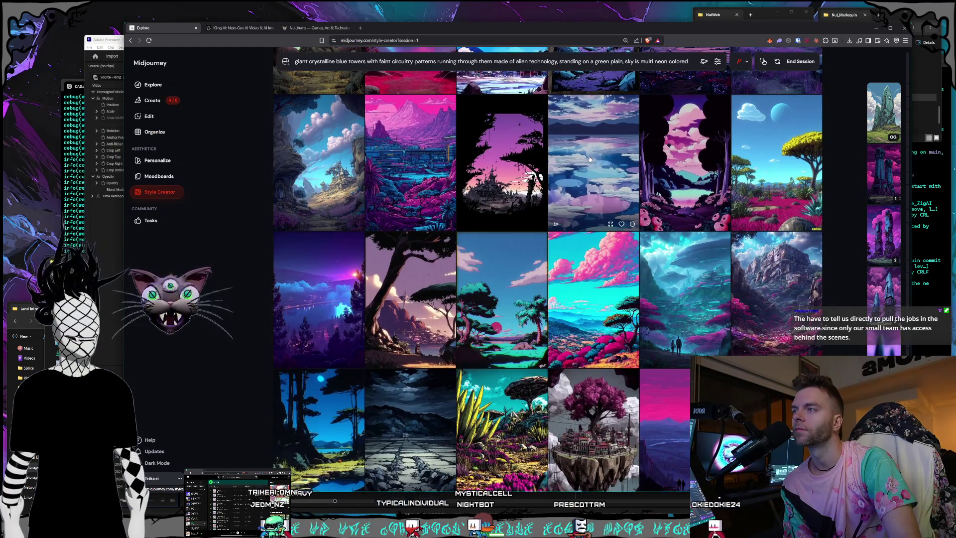
scroll(589, 158, "down", 1)
scroll(590, 158, "down", 1)
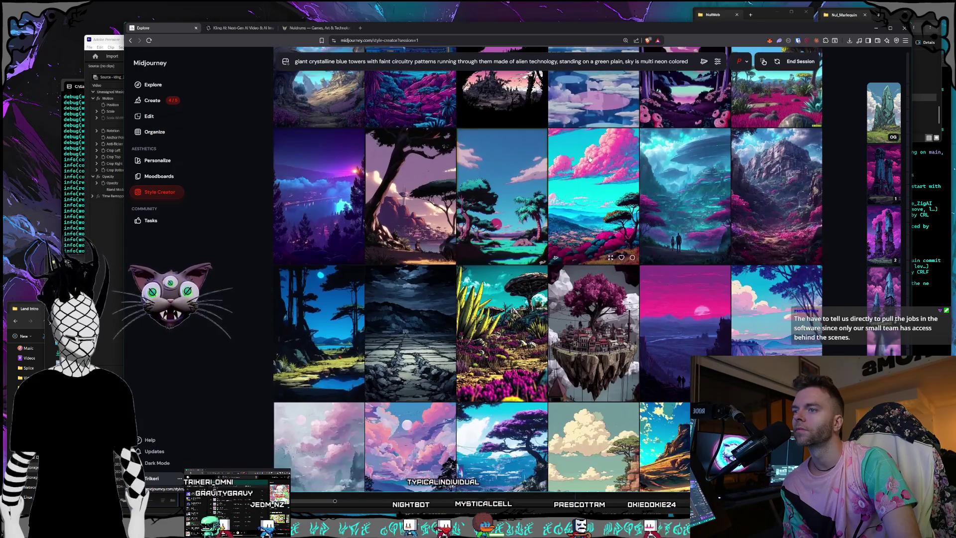
scroll(589, 159, "down", 2)
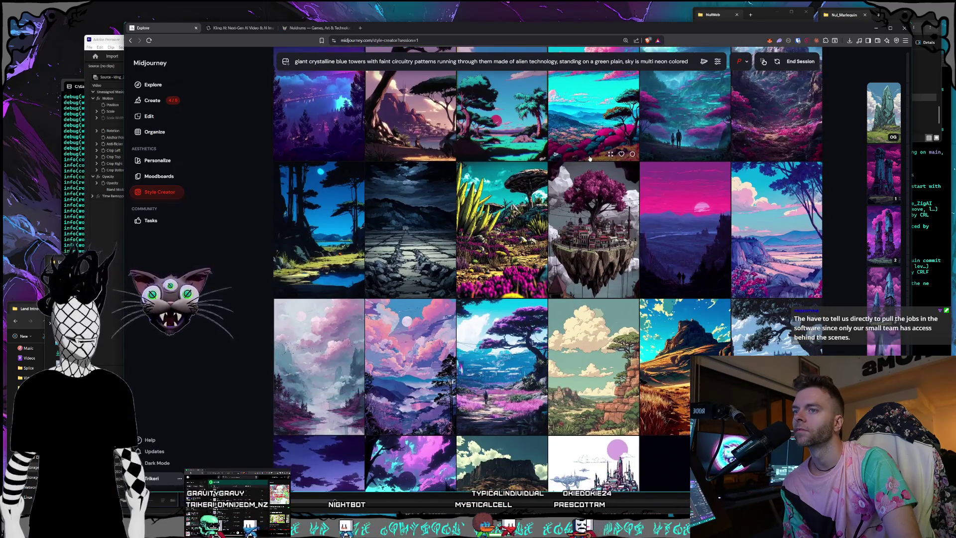
scroll(589, 159, "down", 3)
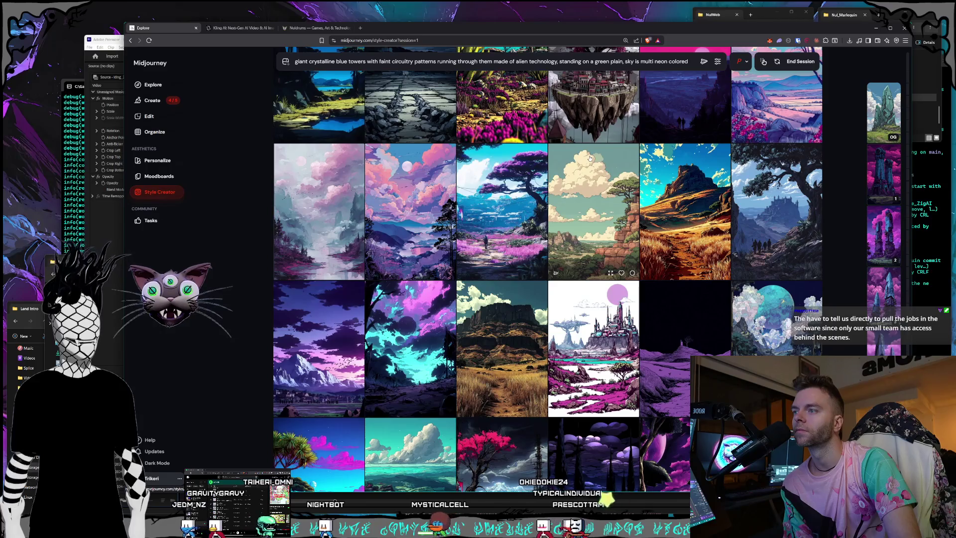
scroll(589, 158, "down", 1)
scroll(590, 159, "down", 1)
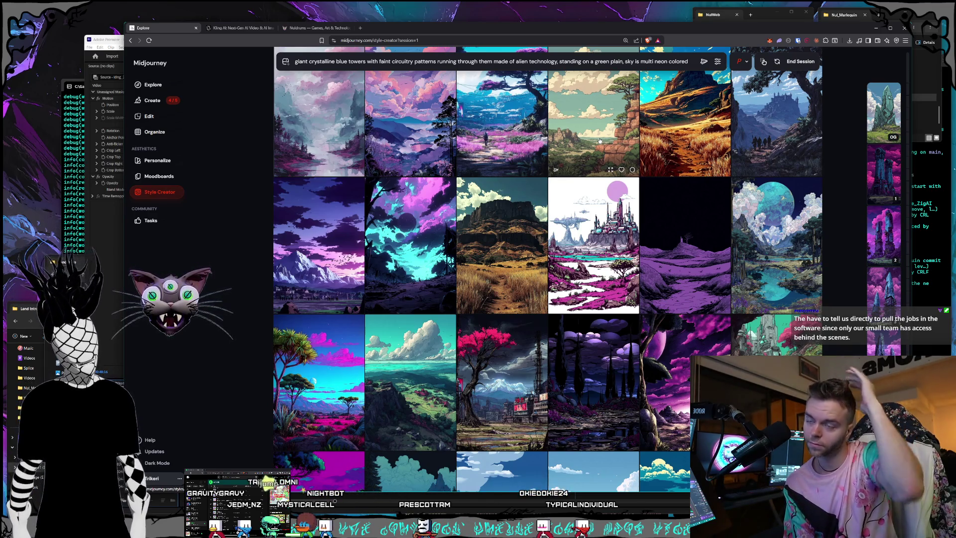
scroll(601, 159, "down", 5)
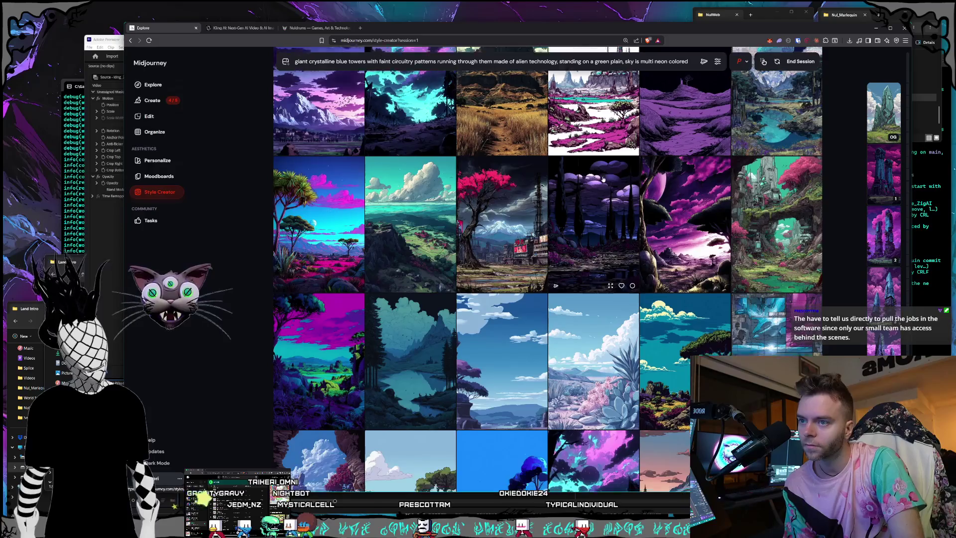
scroll(603, 179, "down", 5)
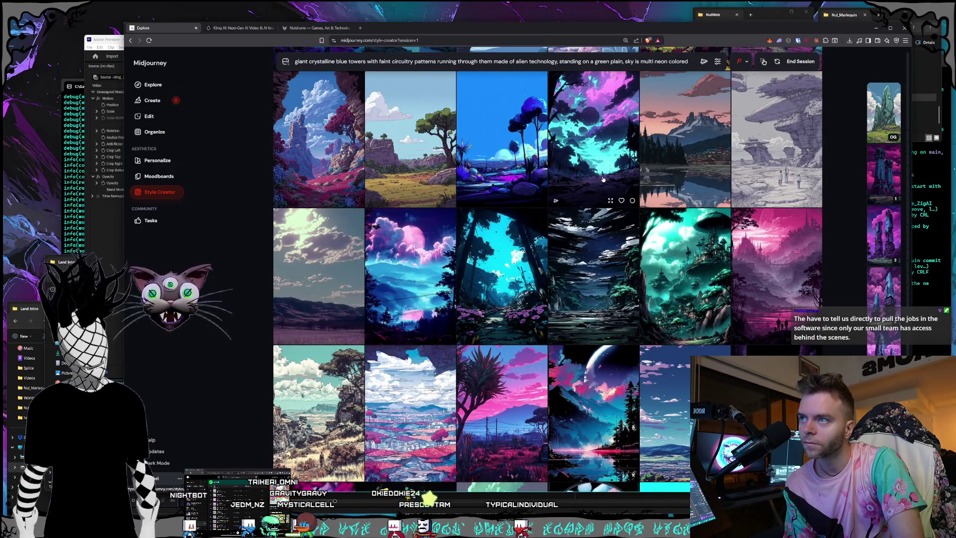
scroll(604, 179, "down", 2)
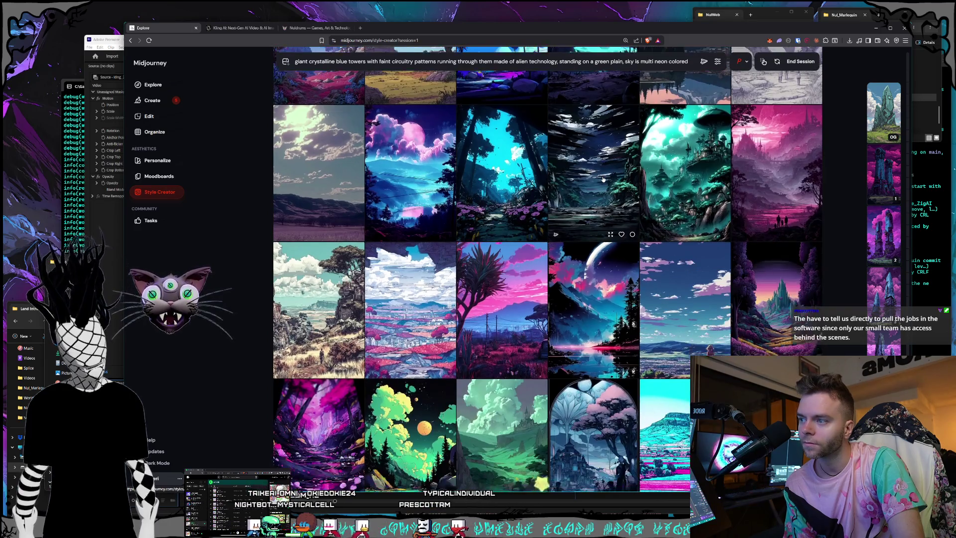
scroll(603, 179, "down", 2)
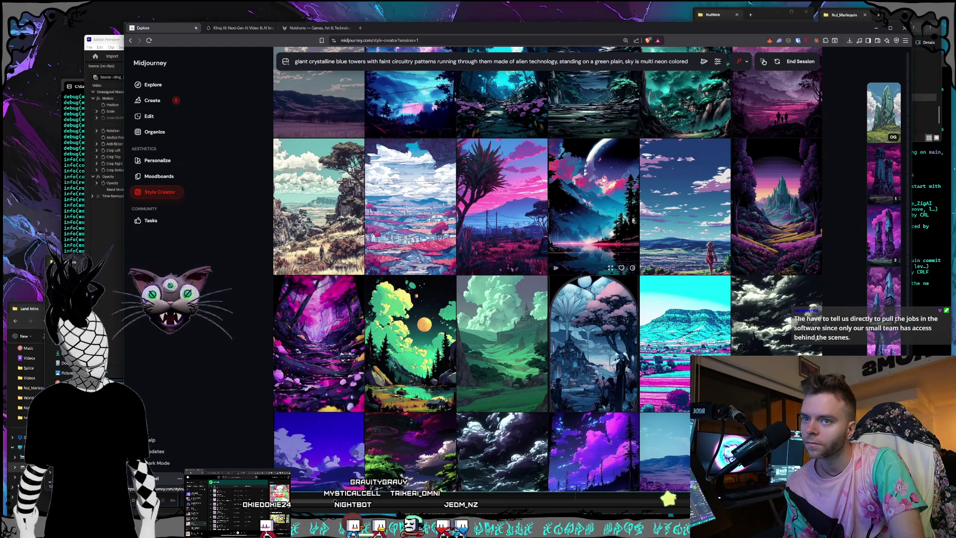
scroll(603, 179, "down", 4)
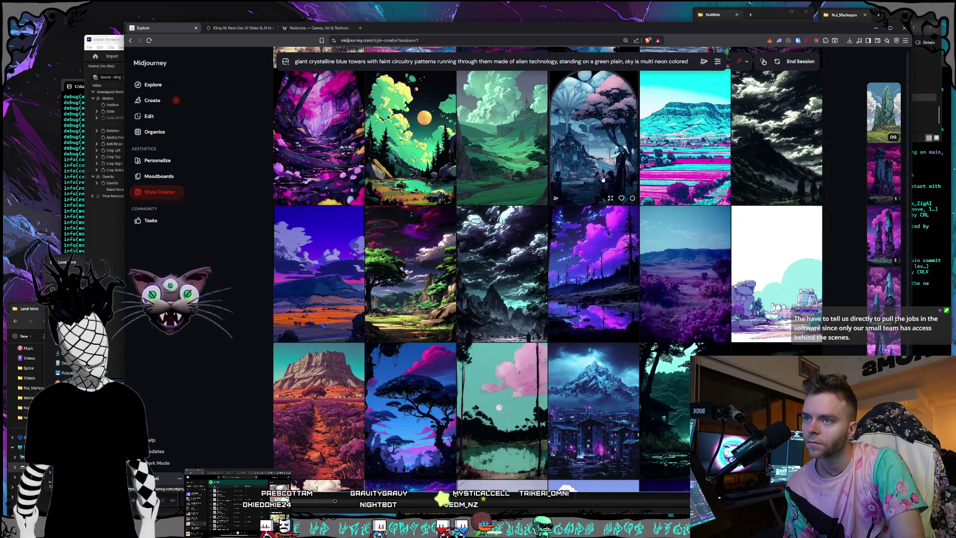
scroll(603, 180, "down", 4)
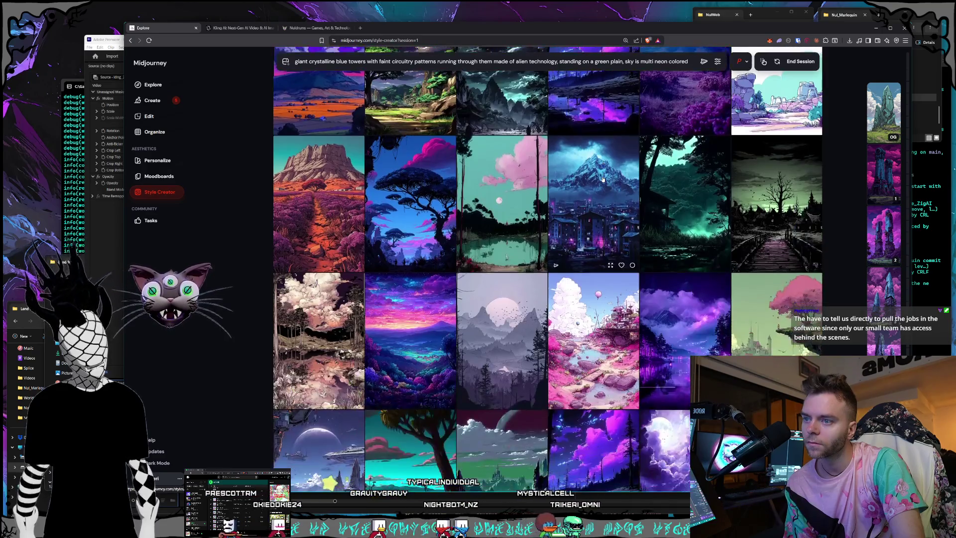
scroll(604, 180, "up", 3)
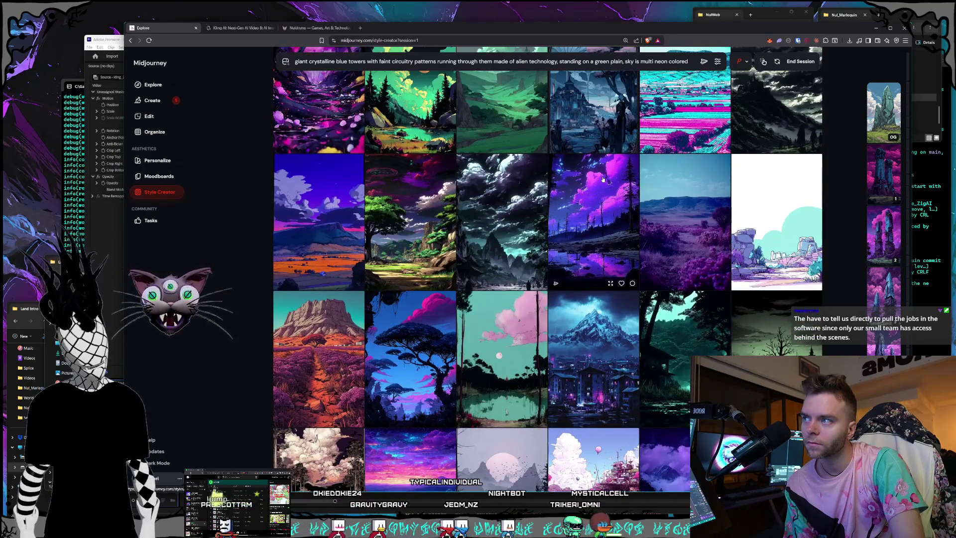
scroll(604, 180, "down", 7)
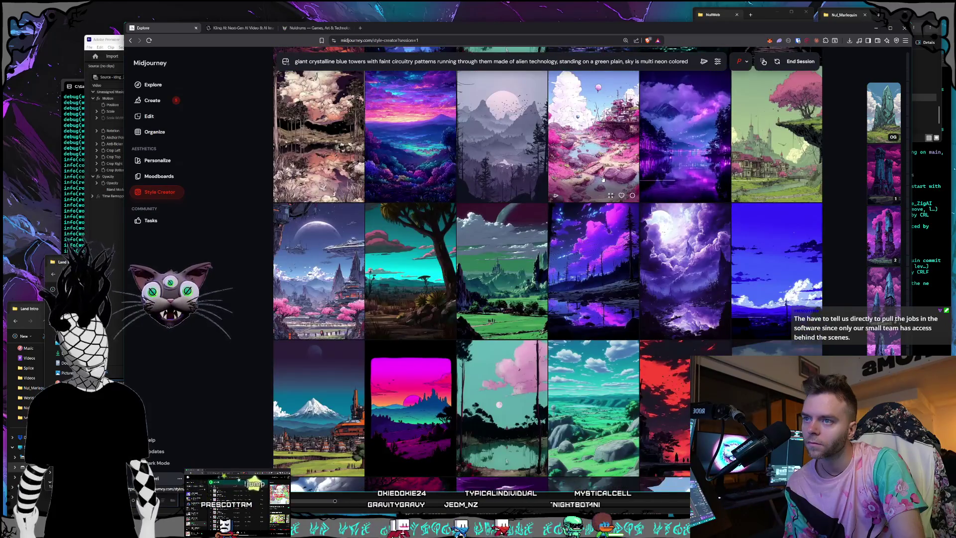
scroll(603, 180, "down", 8)
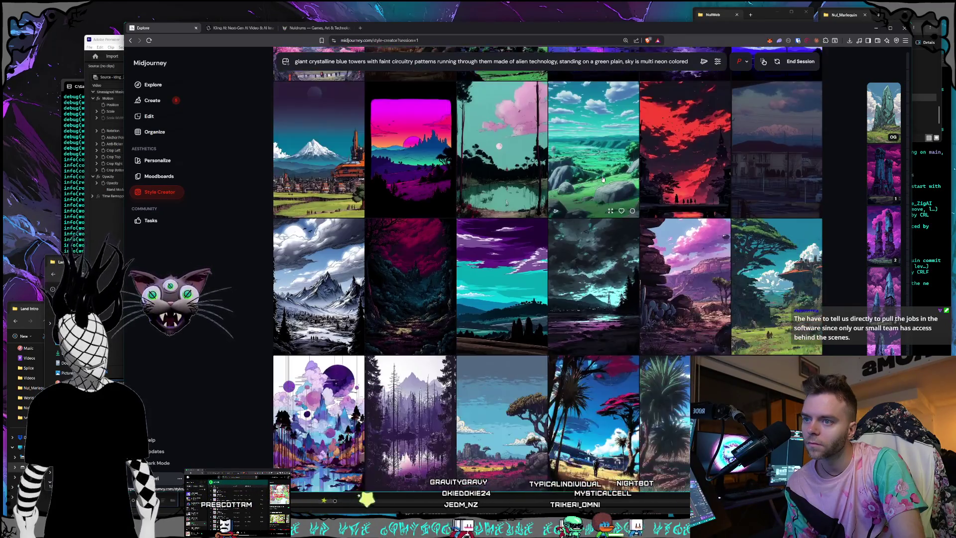
scroll(603, 179, "down", 2)
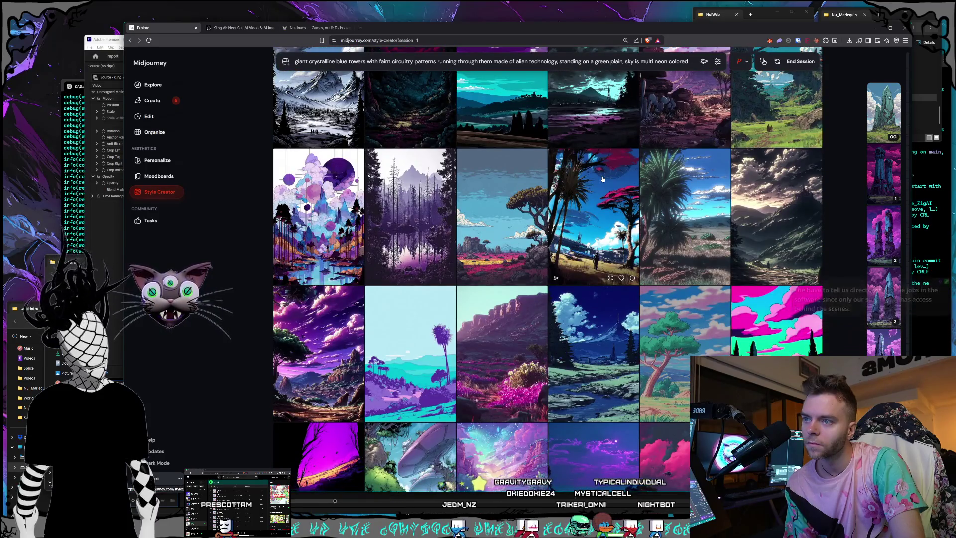
scroll(603, 179, "down", 2)
scroll(603, 179, "down", 2)
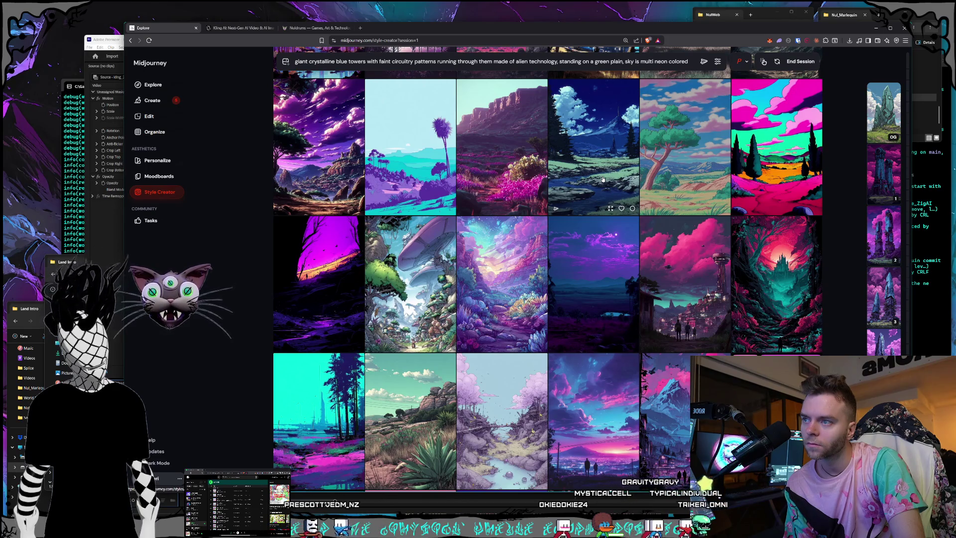
scroll(603, 180, "down", 1)
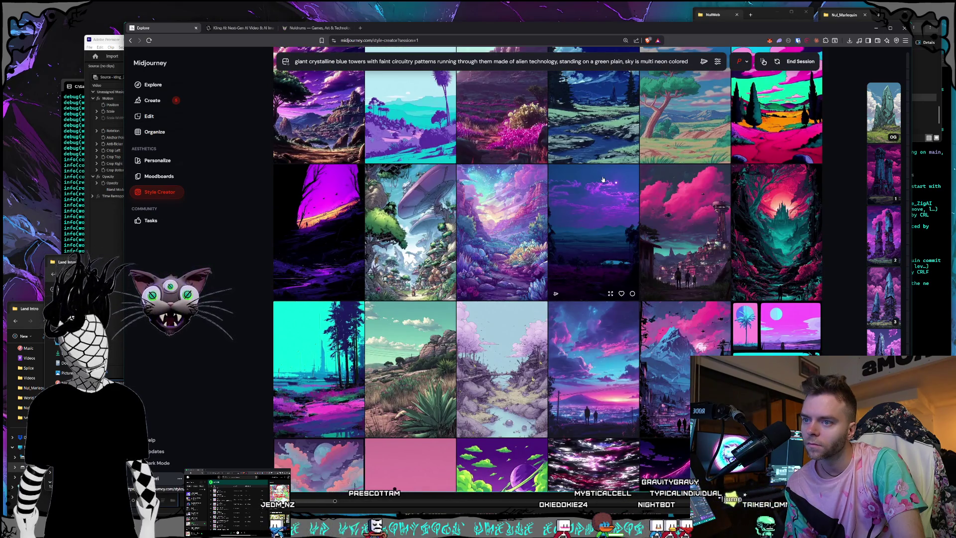
scroll(603, 179, "down", 2)
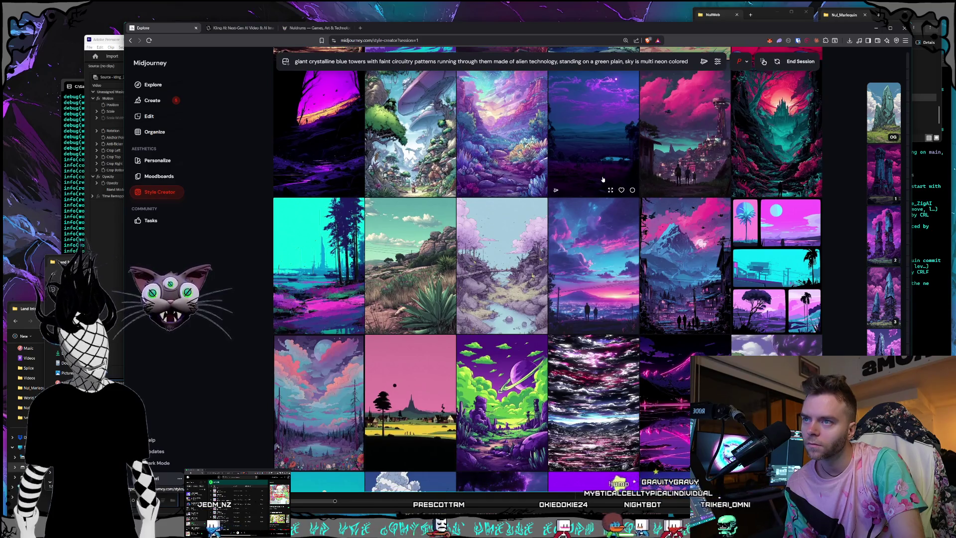
scroll(603, 179, "up", 1)
scroll(603, 179, "up", 1)
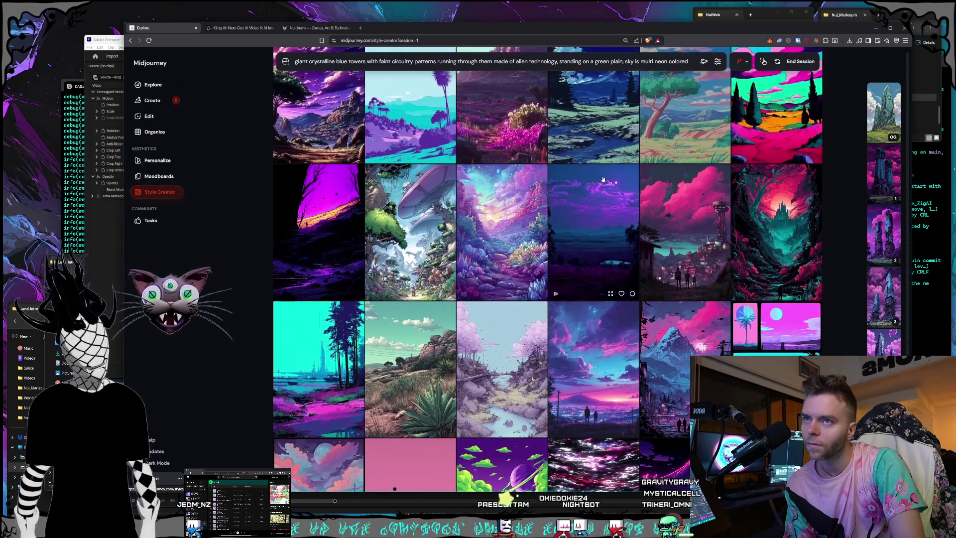
scroll(602, 179, "down", 5)
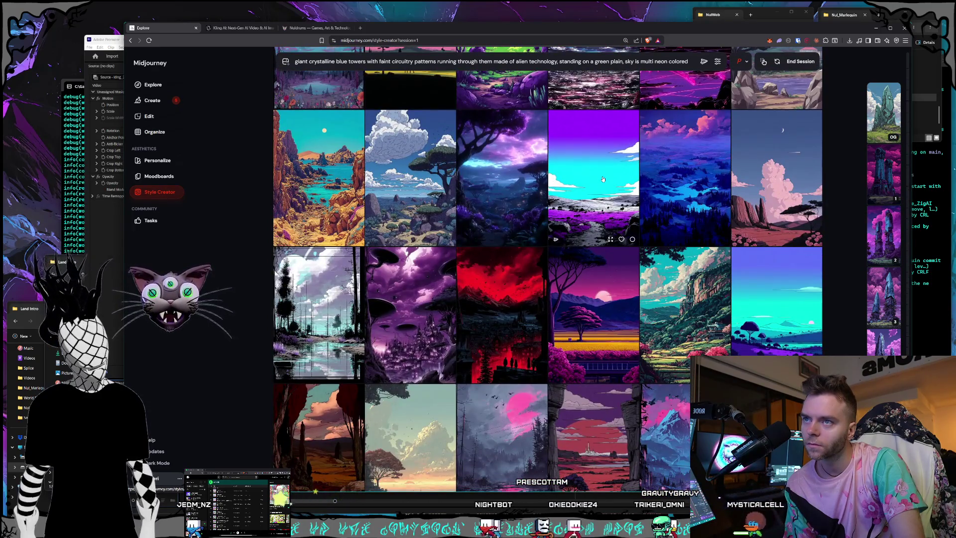
scroll(603, 179, "down", 4)
scroll(602, 180, "down", 3)
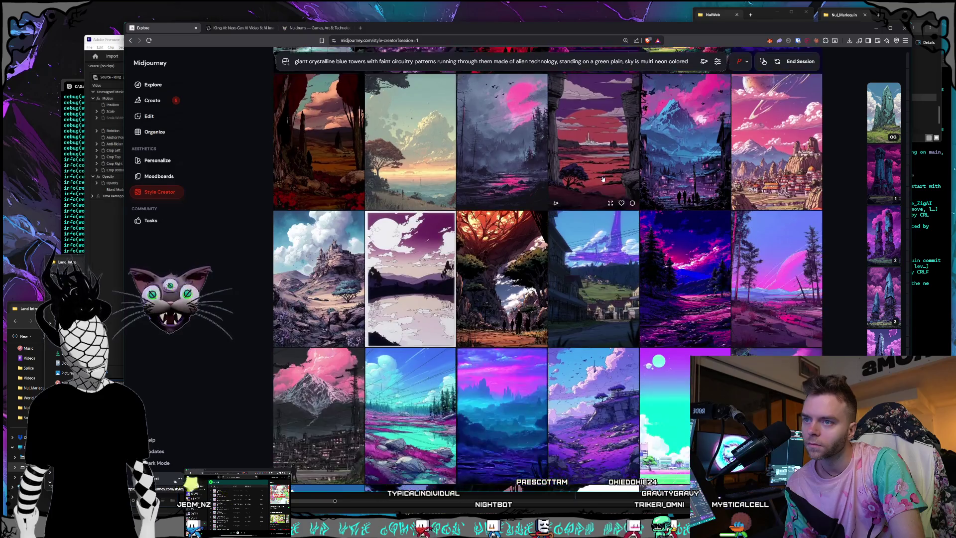
scroll(603, 179, "down", 3)
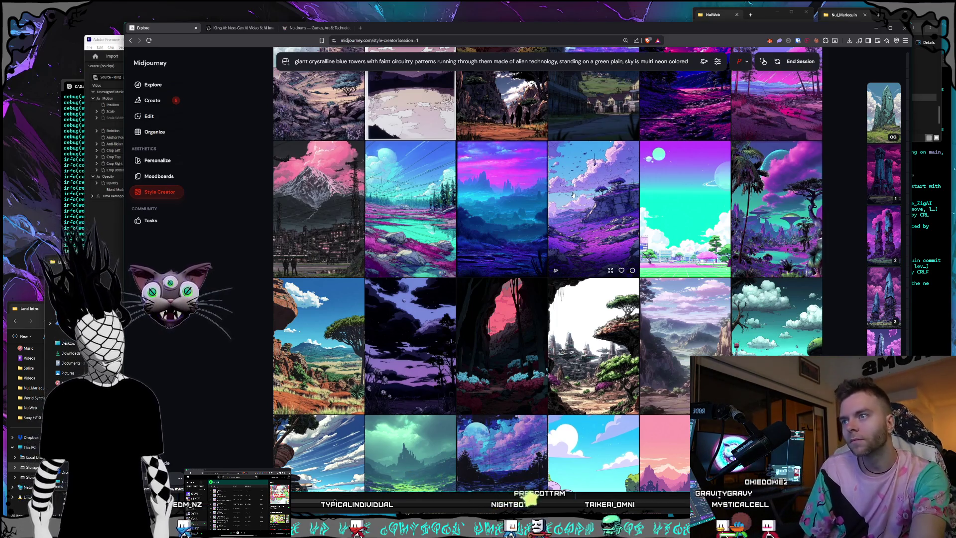
scroll(573, 195, "down", 4)
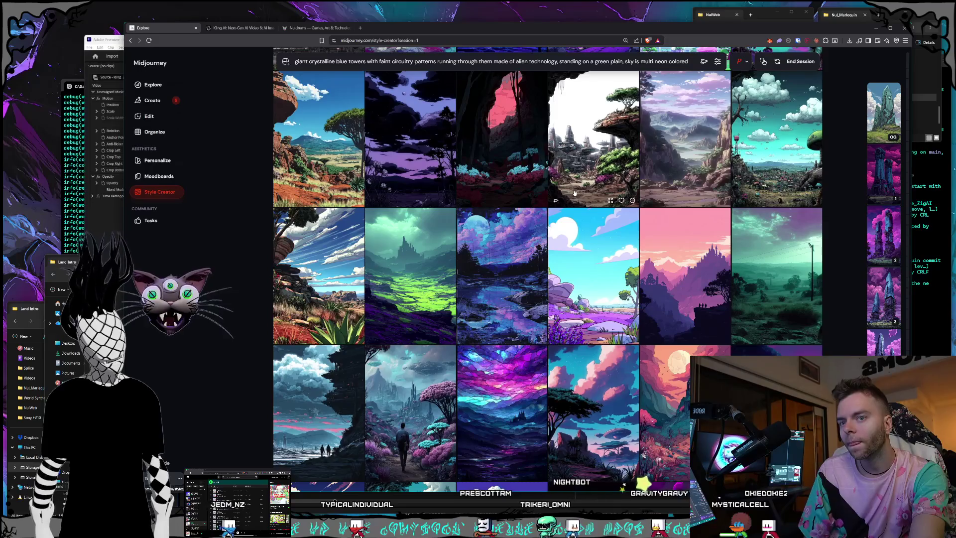
scroll(575, 193, "down", 2)
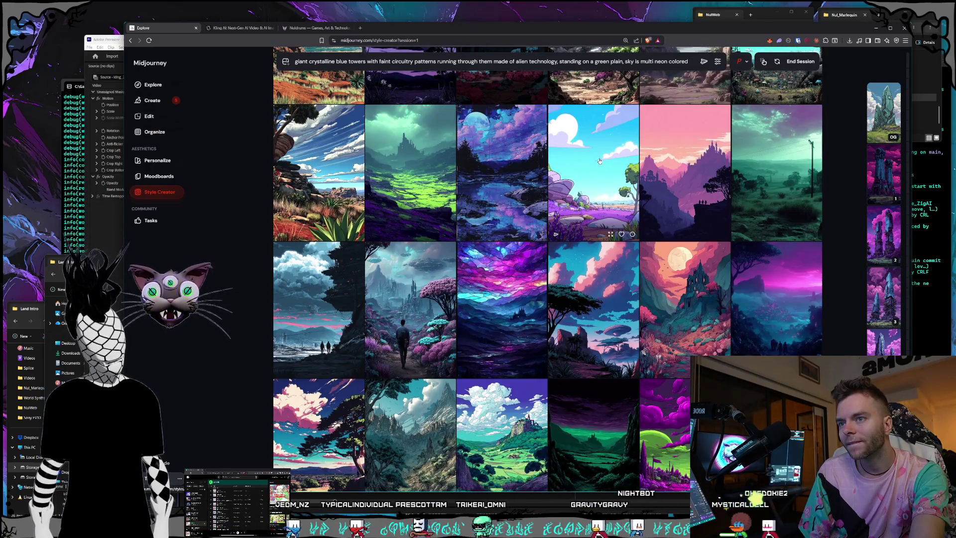
scroll(600, 160, "down", 1)
scroll(600, 161, "down", 5)
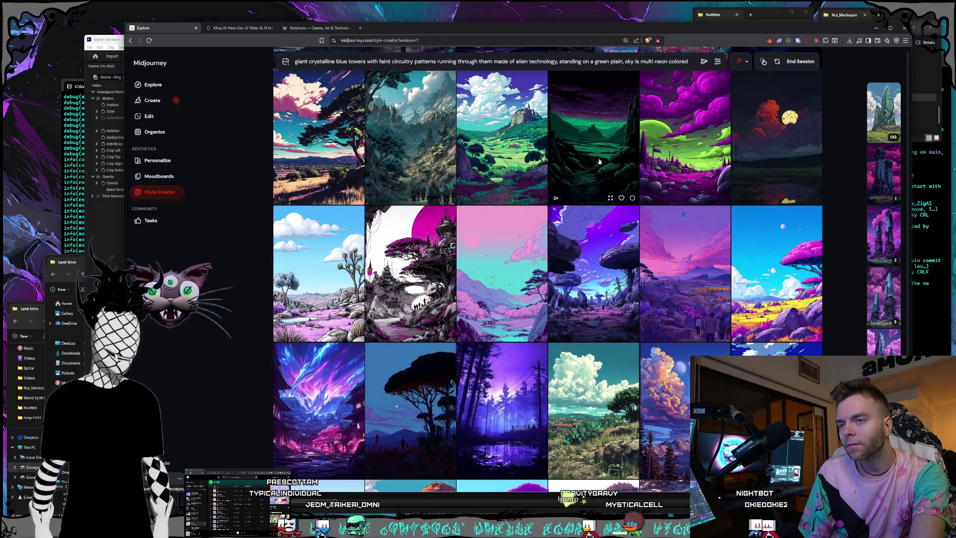
scroll(600, 161, "down", 1)
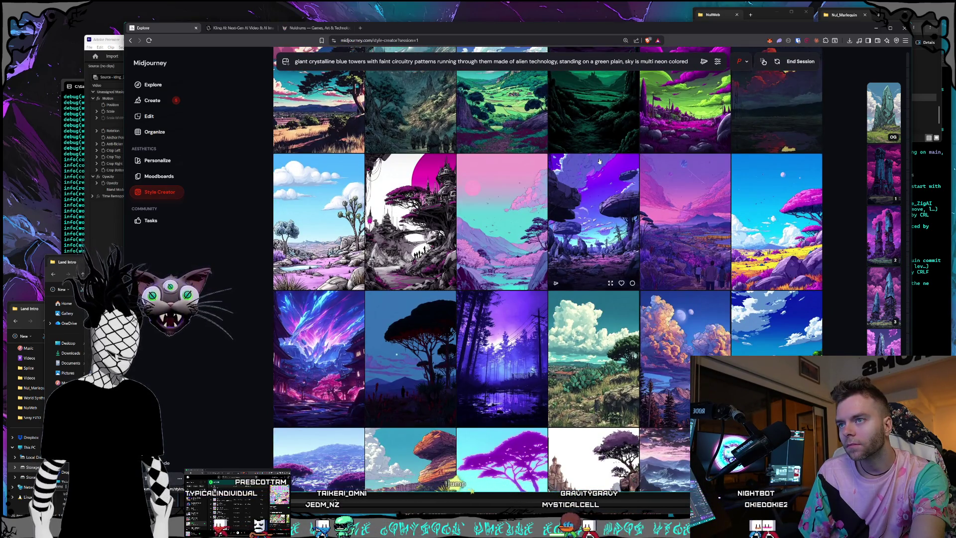
scroll(600, 161, "down", 2)
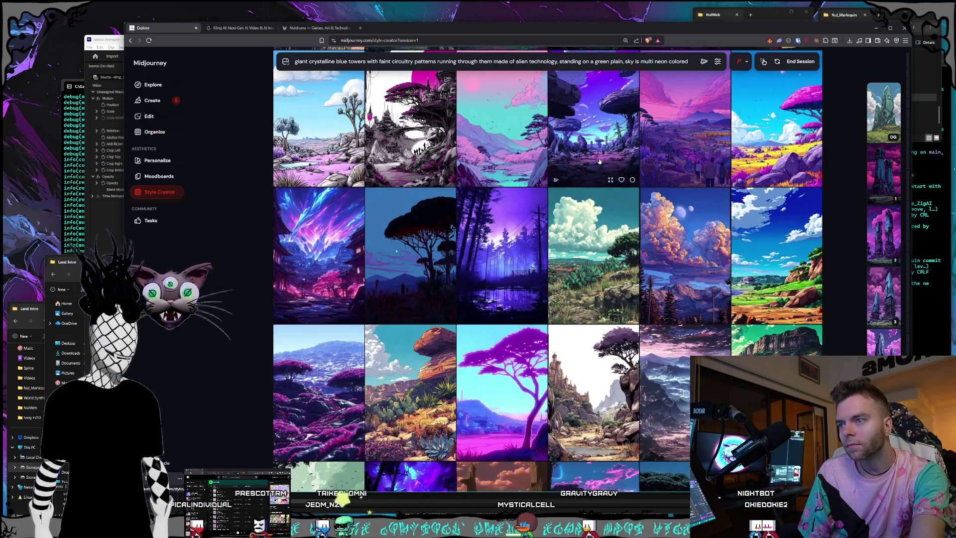
scroll(600, 161, "down", 4)
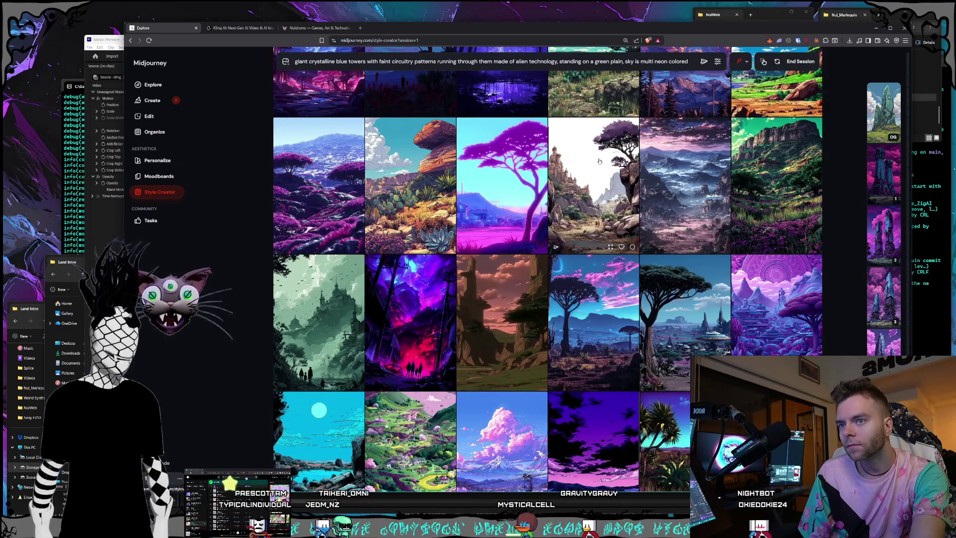
scroll(600, 161, "down", 3)
scroll(600, 161, "down", 2)
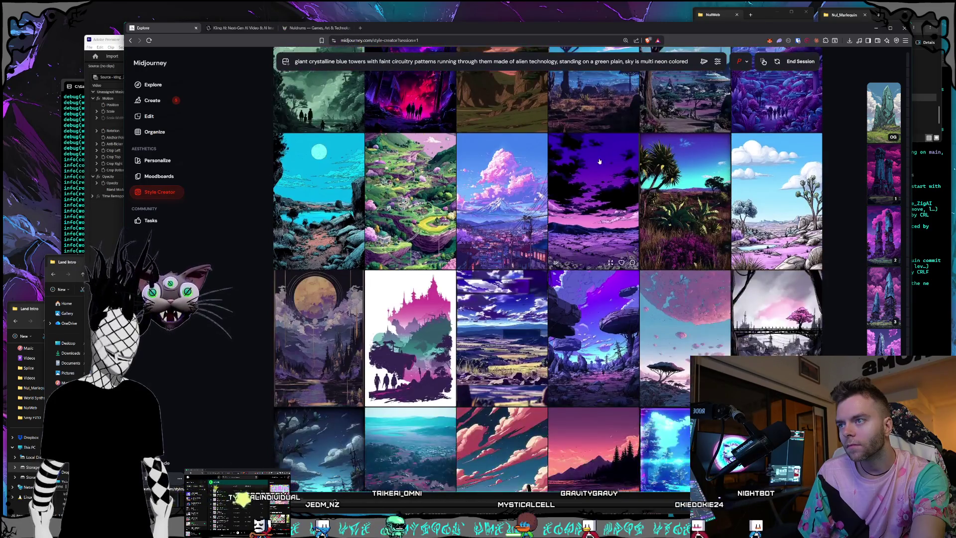
scroll(601, 161, "down", 2)
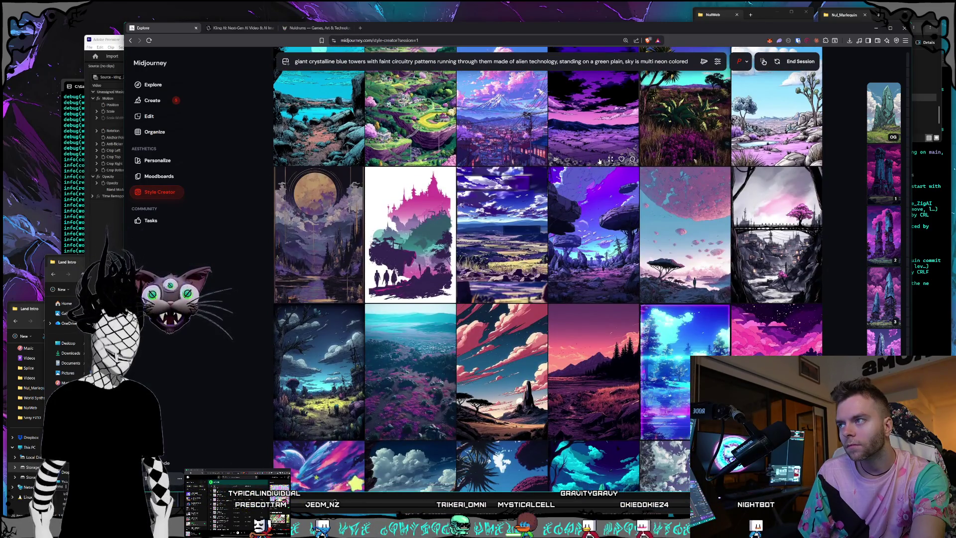
scroll(600, 160, "down", 7)
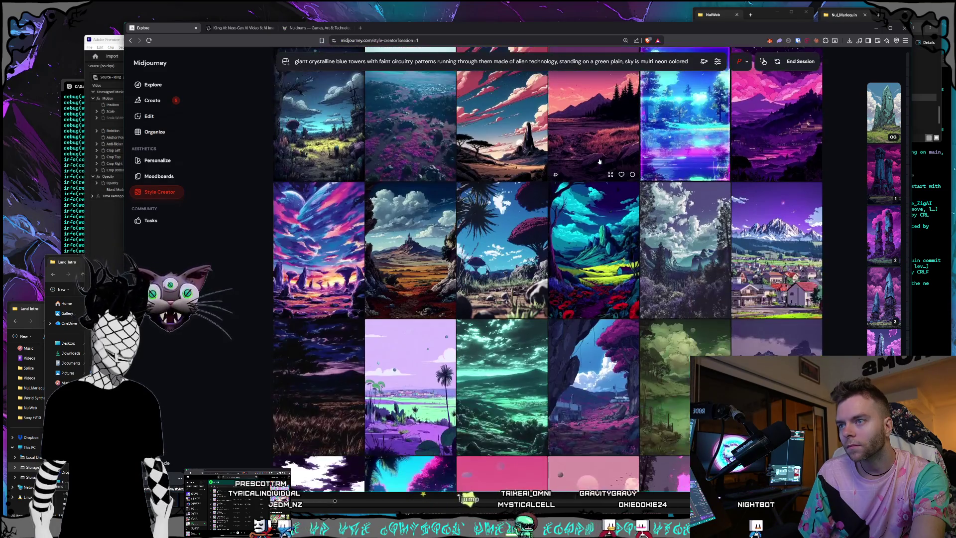
scroll(600, 161, "down", 1)
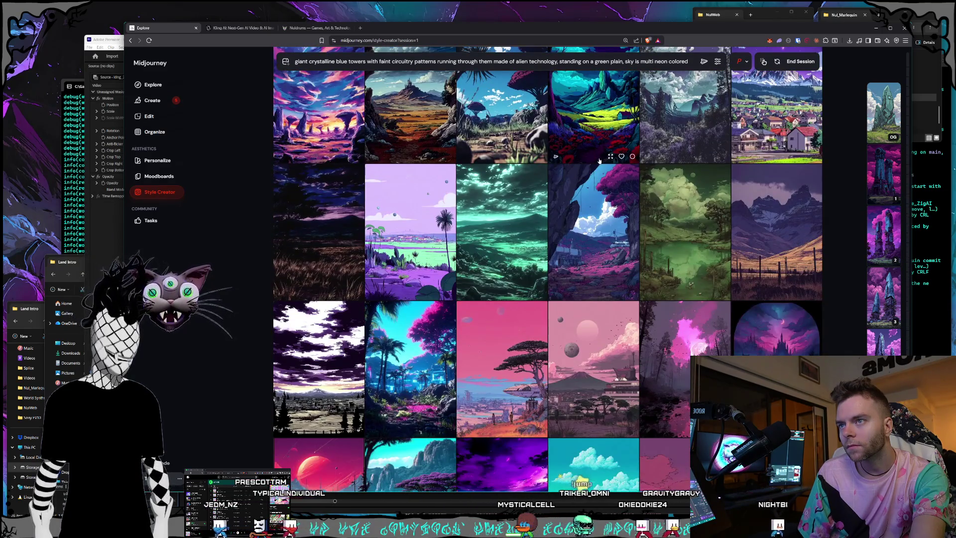
scroll(600, 161, "down", 15)
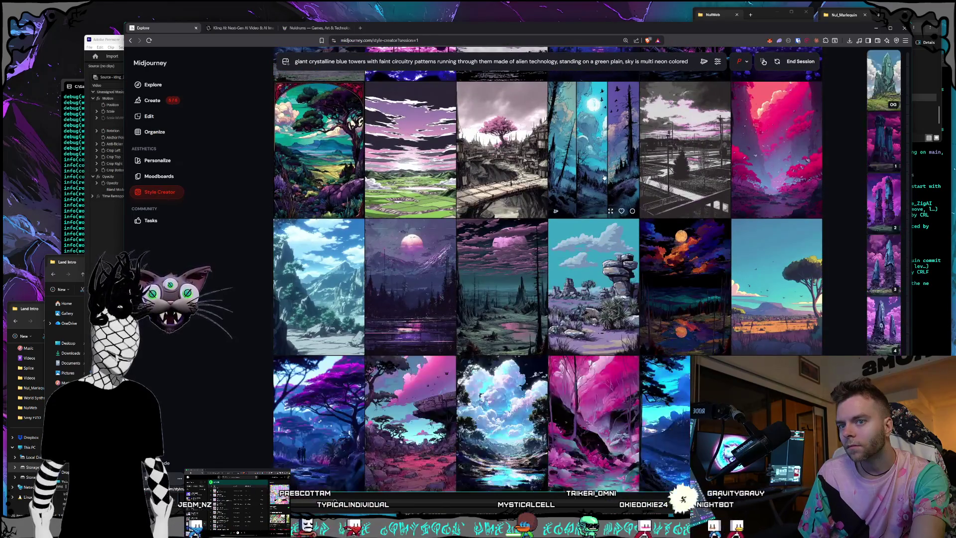
scroll(604, 174, "down", 10)
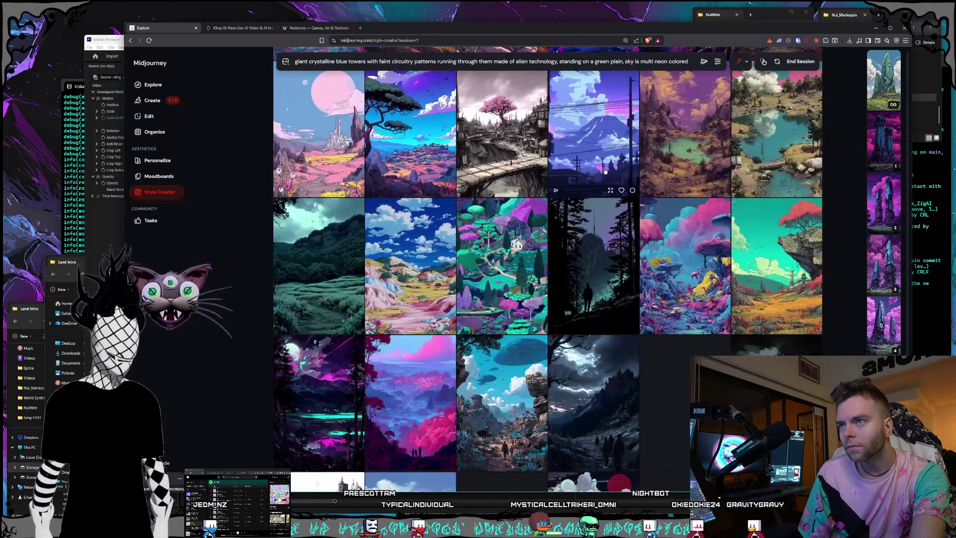
scroll(605, 171, "down", 10)
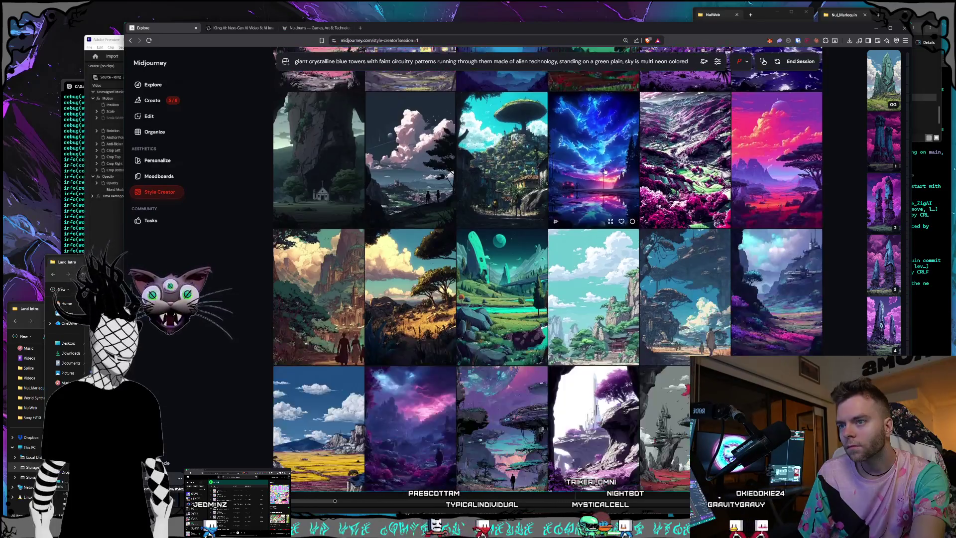
scroll(605, 171, "down", 5)
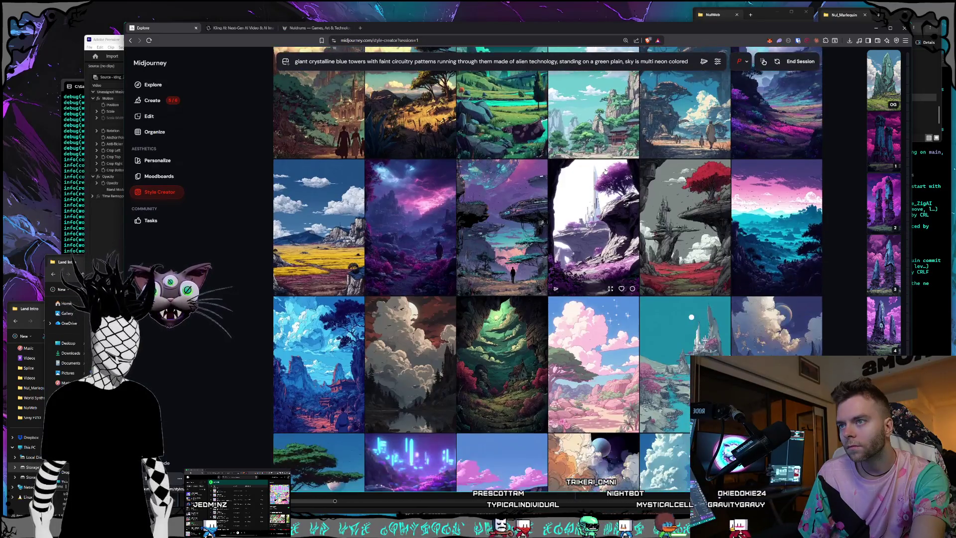
scroll(605, 171, "down", 1)
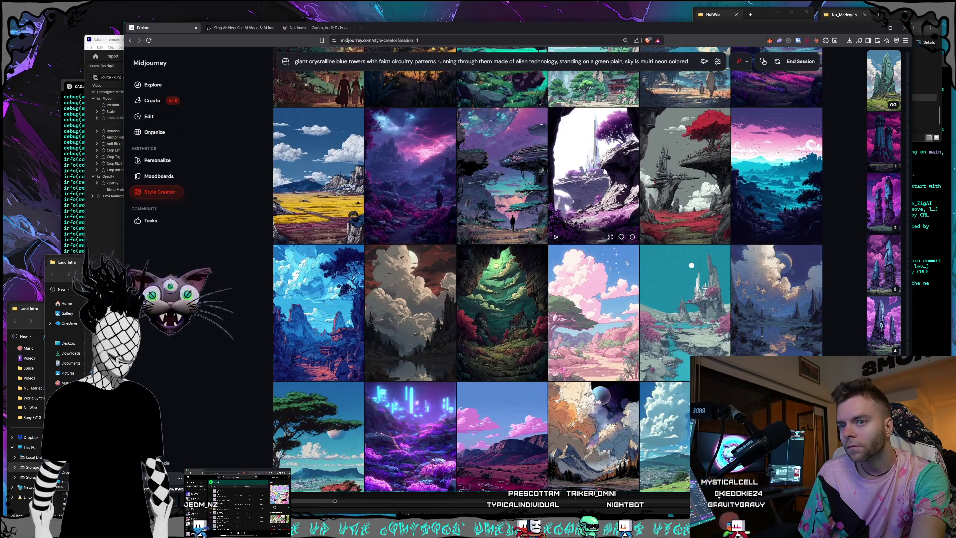
scroll(605, 171, "down", 2)
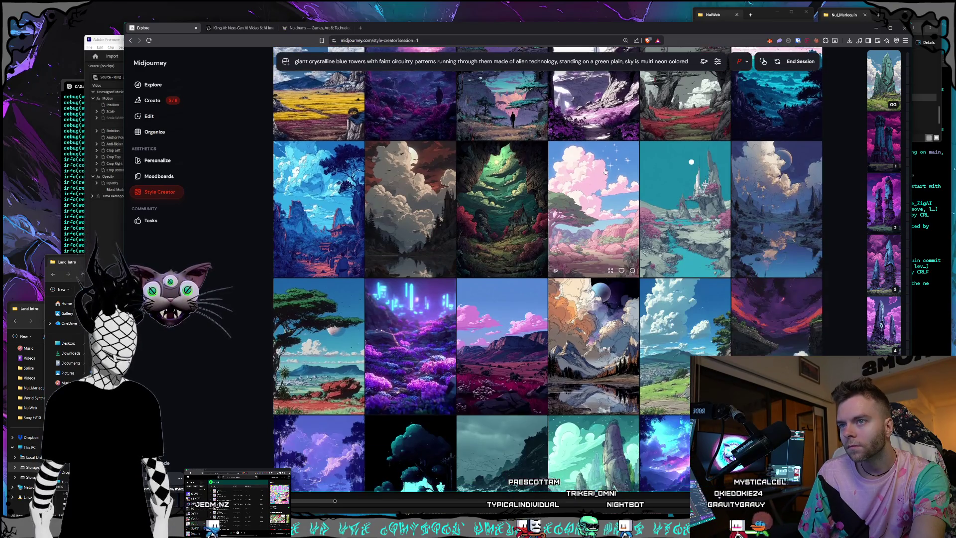
scroll(605, 171, "down", 5)
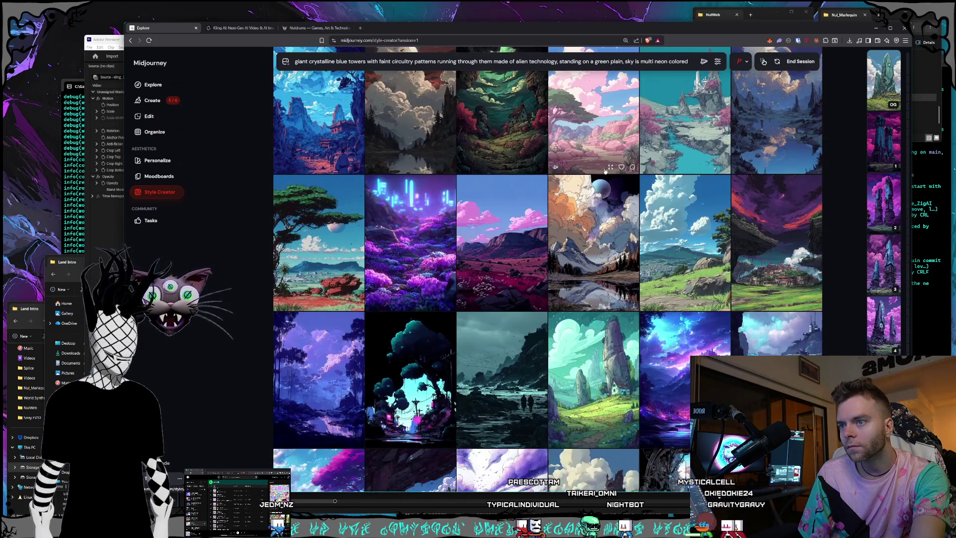
scroll(605, 171, "down", 2)
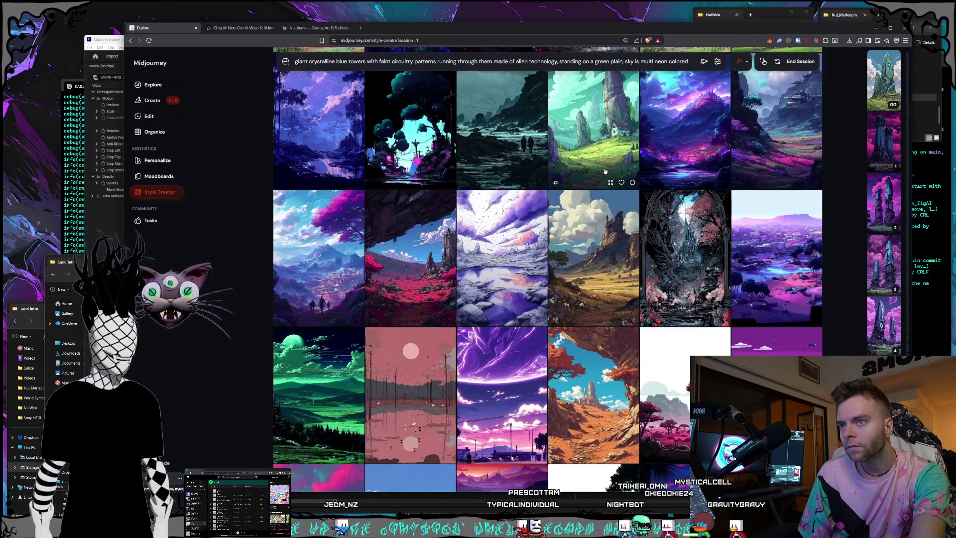
scroll(605, 171, "down", 5)
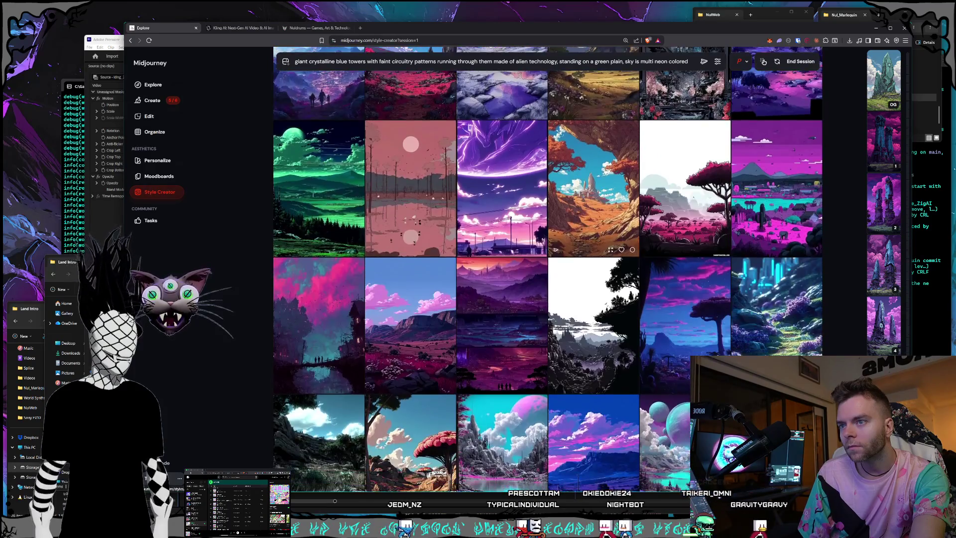
scroll(605, 171, "down", 3)
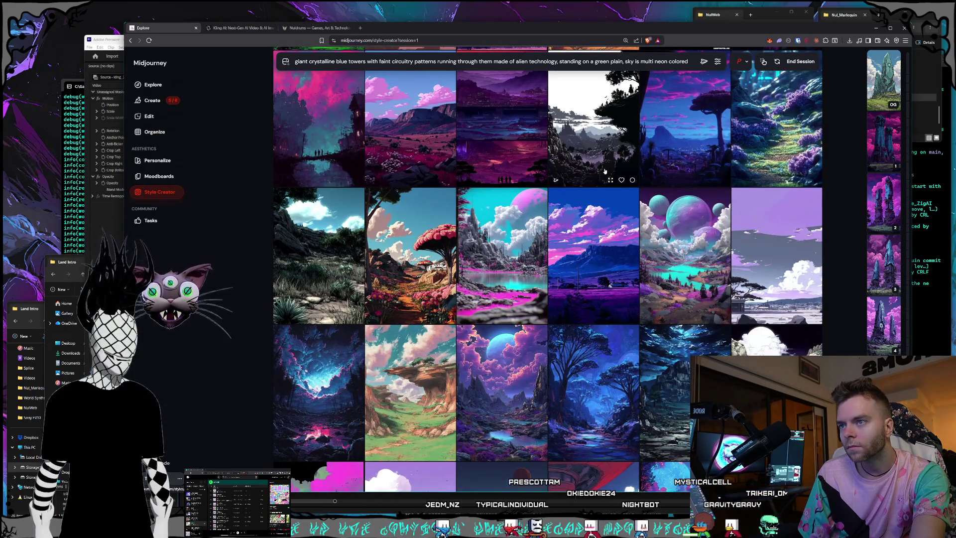
scroll(605, 171, "down", 3)
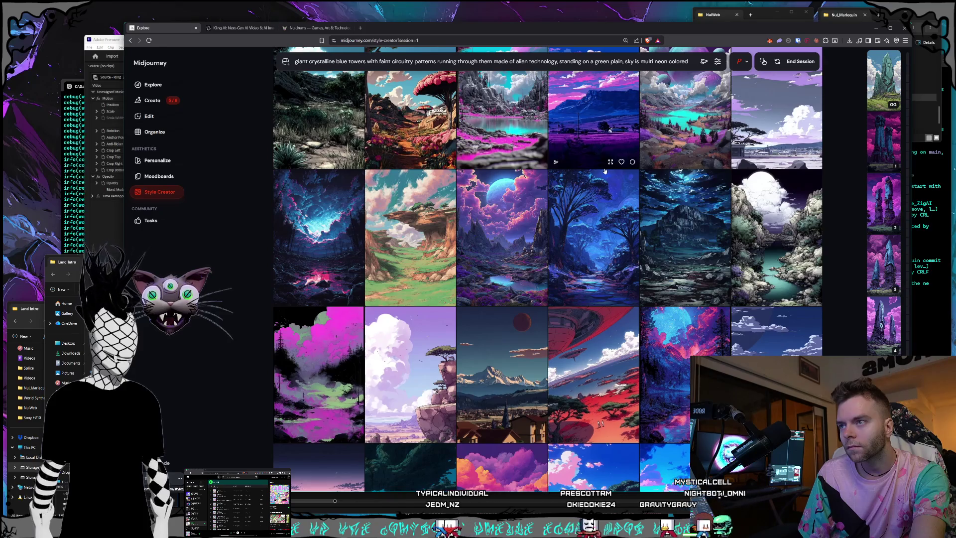
scroll(604, 171, "down", 1)
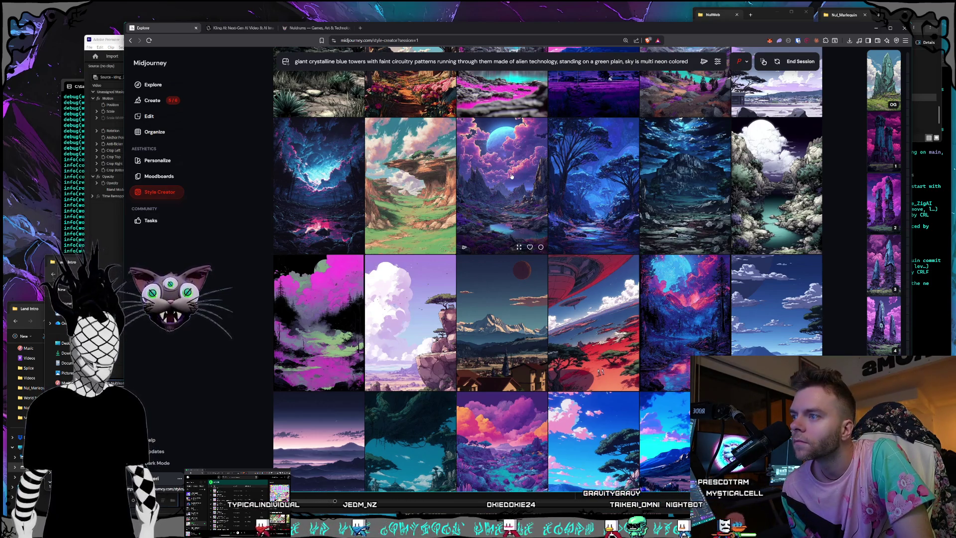
scroll(512, 175, "down", 15)
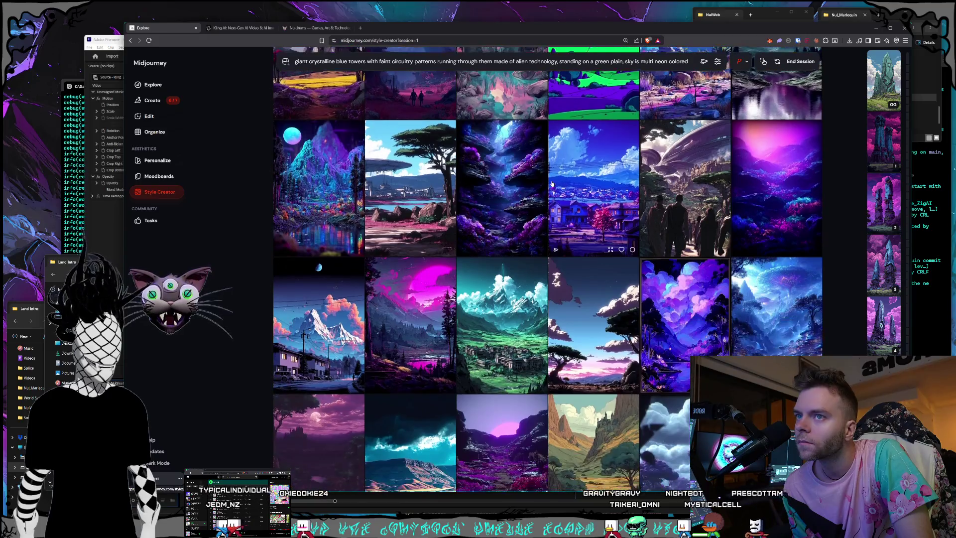
scroll(552, 184, "down", 2)
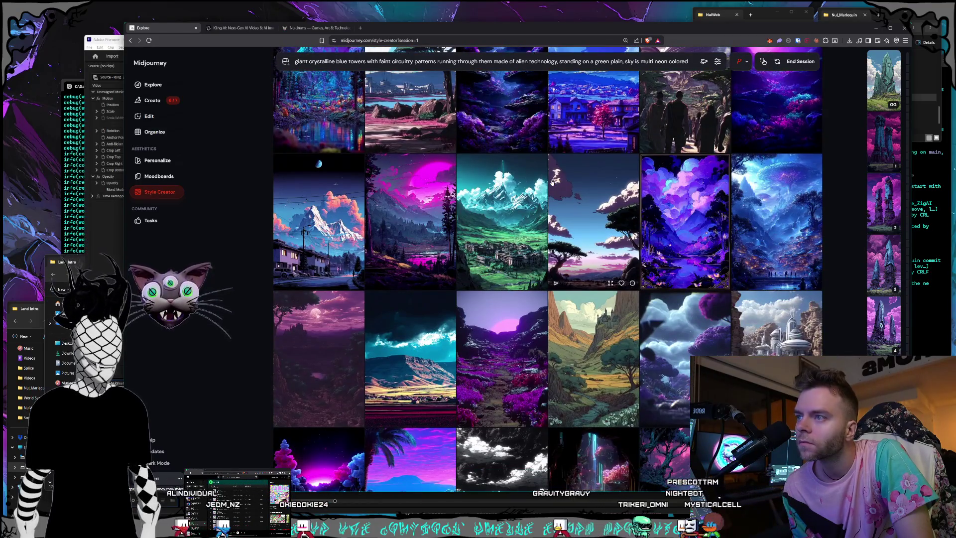
scroll(552, 183, "down", 5)
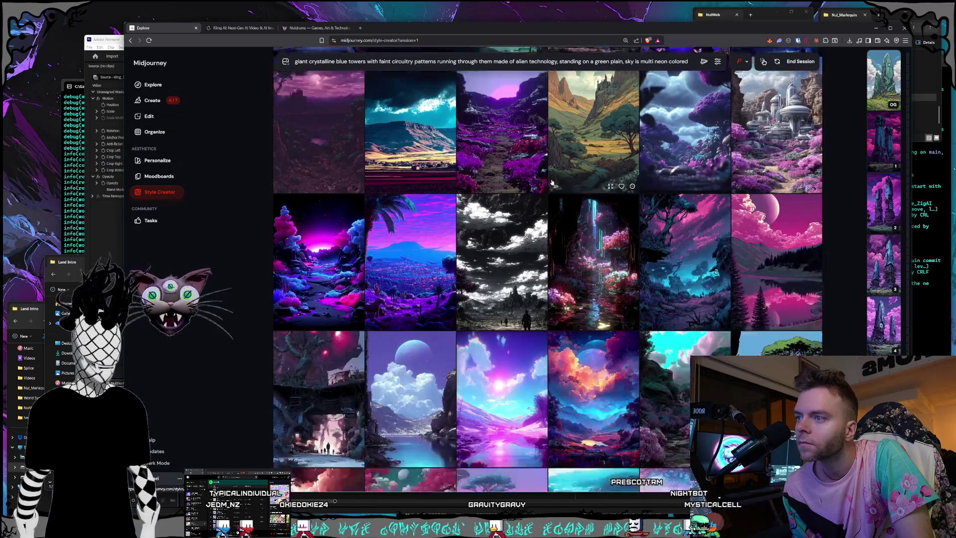
scroll(552, 180, "down", 10)
scroll(597, 196, "down", 8)
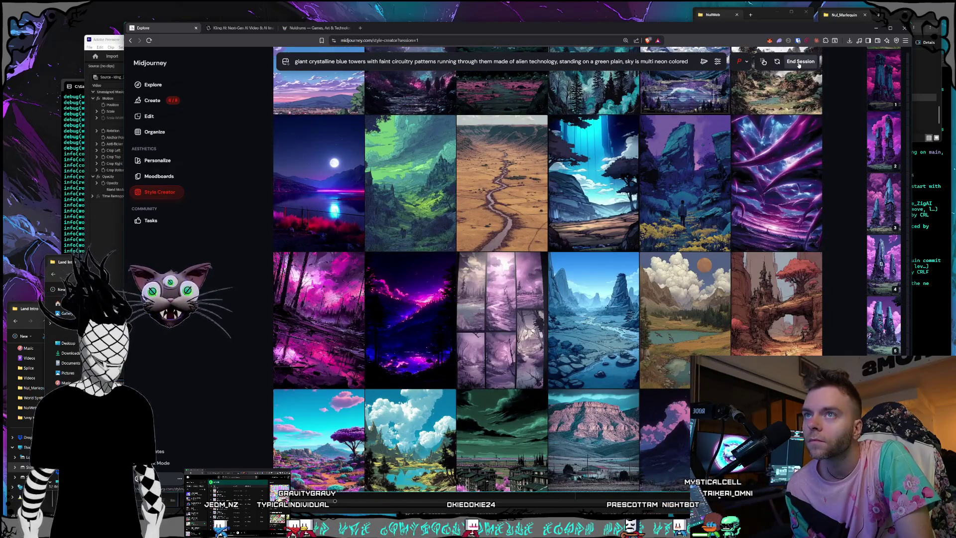
Step: End the style-creation session and go to the Create page of past generations
left_click(799, 63)
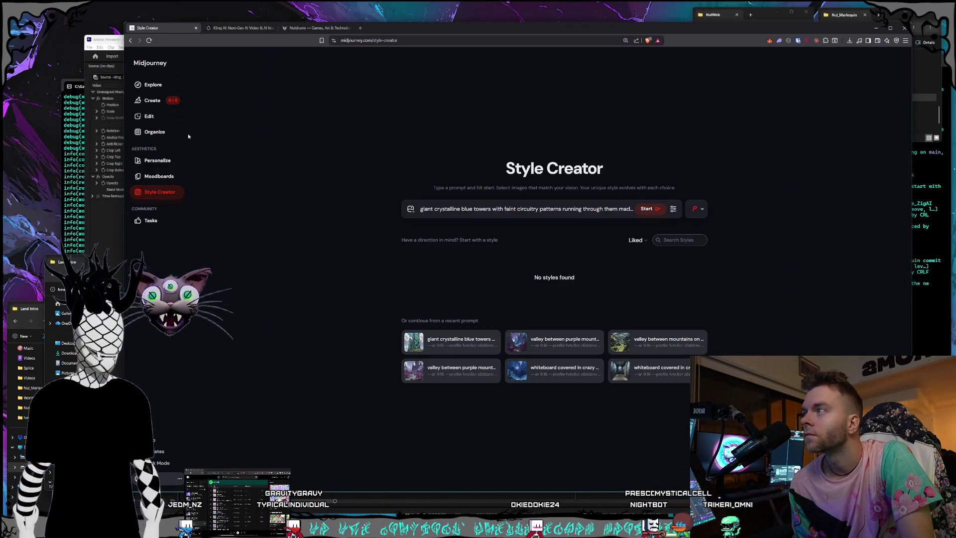
left_click(164, 106)
scroll(523, 249, "down", 10)
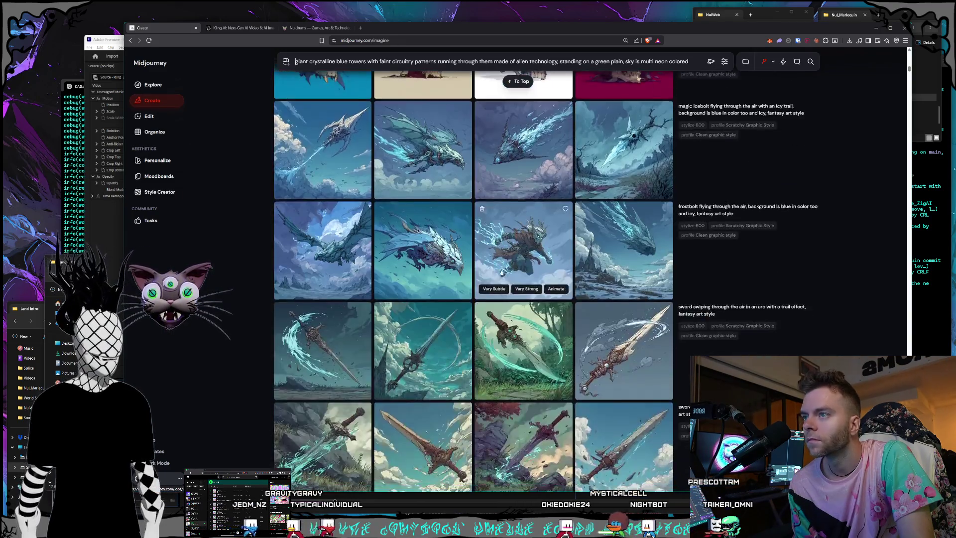
scroll(622, 348, "down", 20)
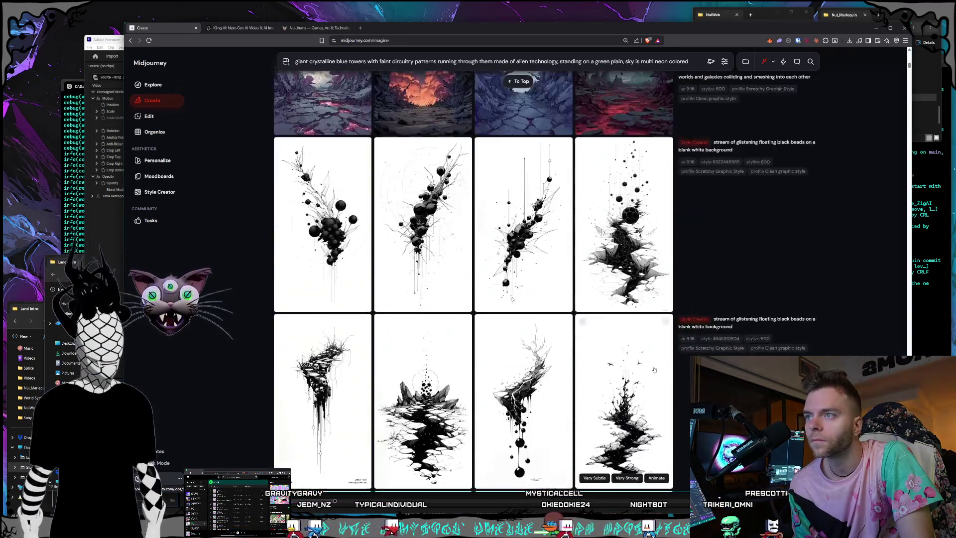
scroll(586, 370, "down", 20)
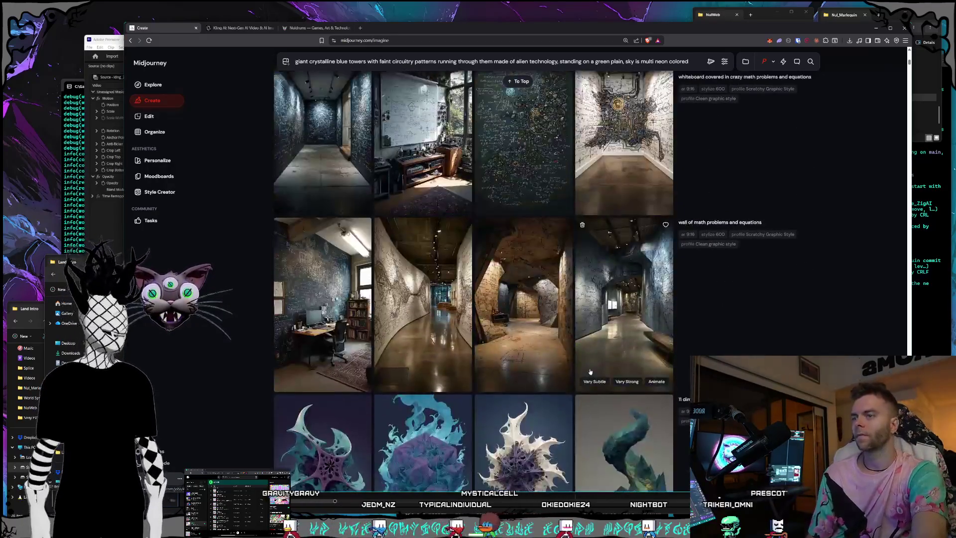
Step: Scroll the feed until the purple-cliff and blue-crystal-tower valley images are in view
scroll(586, 371, "down", 20)
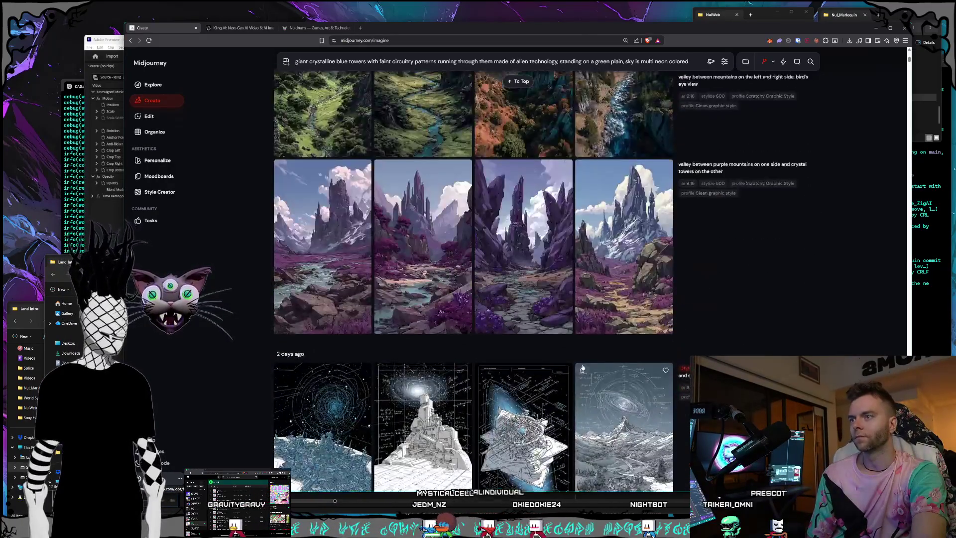
scroll(583, 368, "up", 10)
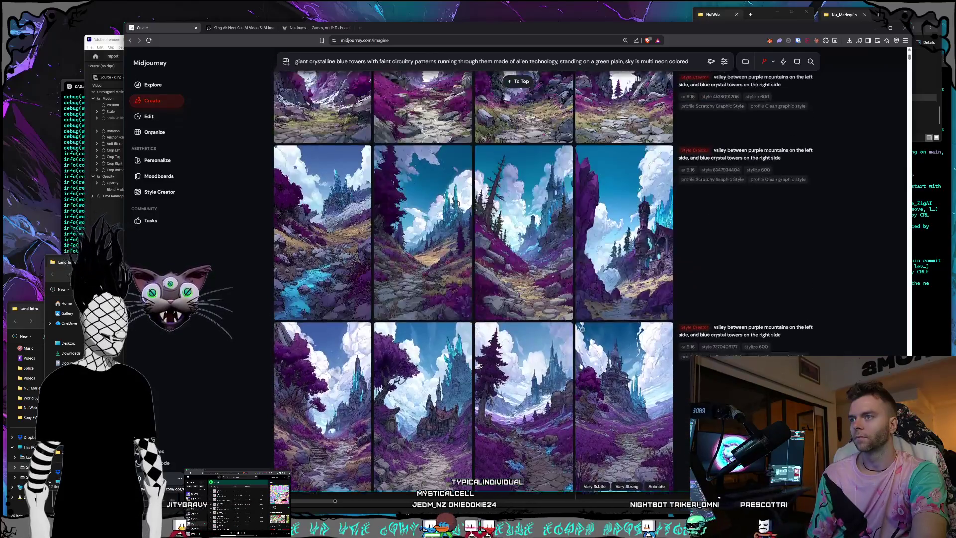
scroll(581, 366, "up", 3)
scroll(581, 366, "down", 5)
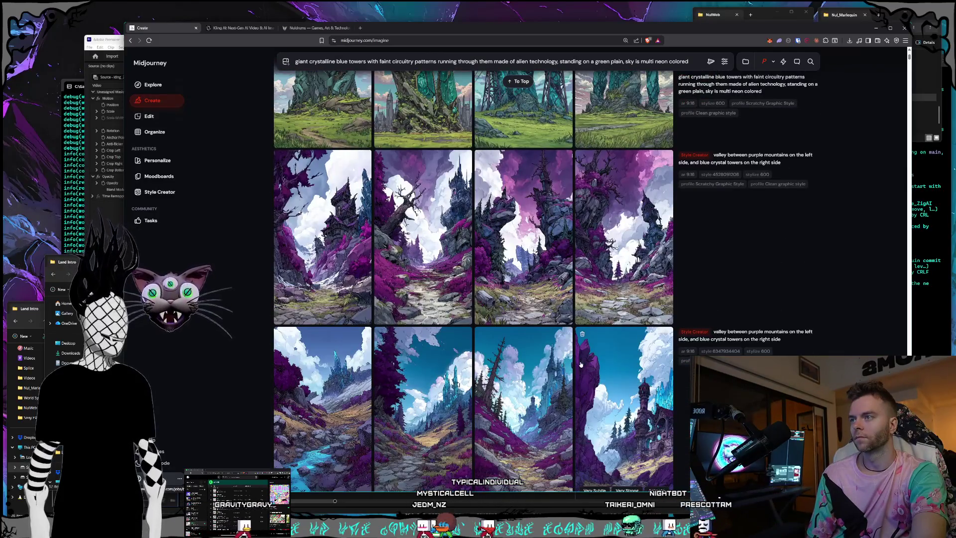
scroll(581, 365, "down", 2)
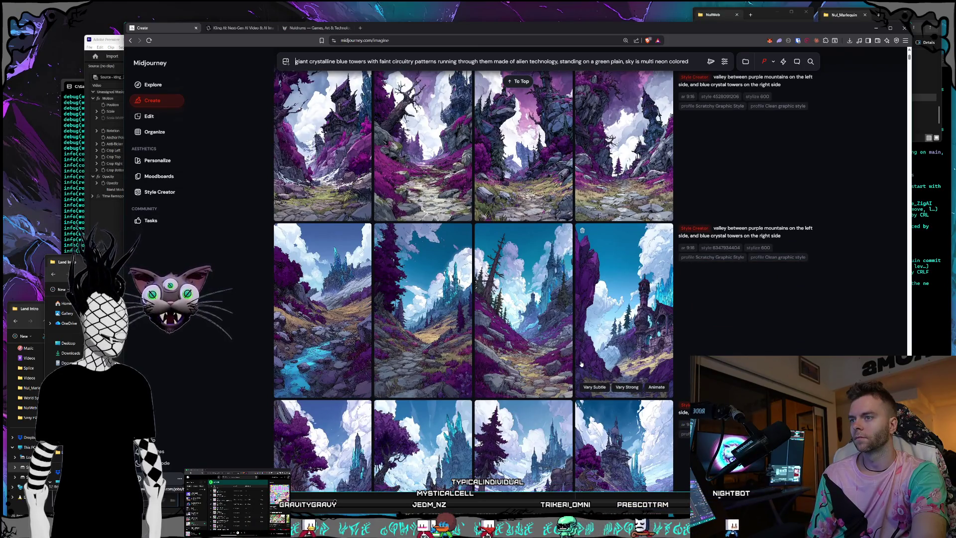
scroll(582, 364, "down", 3)
scroll(582, 364, "up", 3)
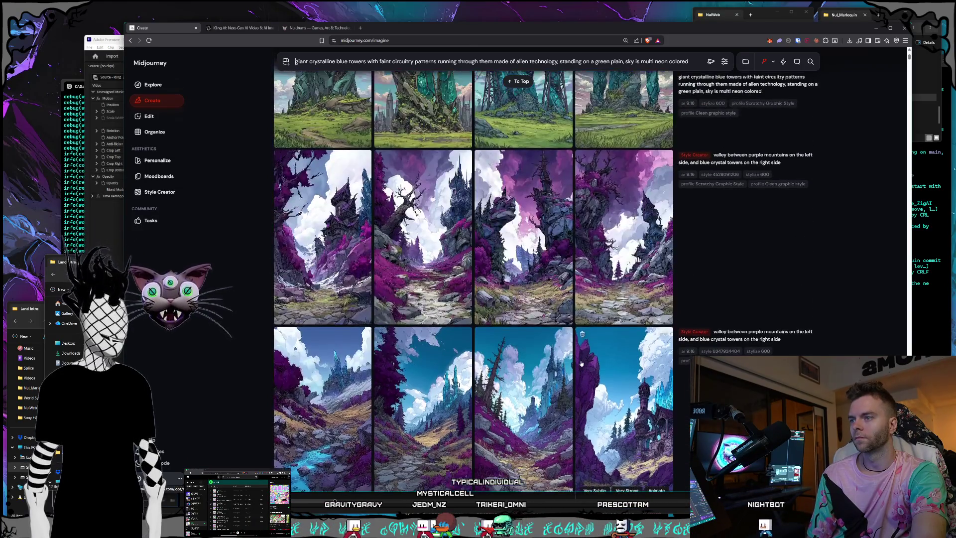
scroll(583, 363, "up", 3)
Step: Enlarge the purple-cliff tower image and step through crystal, pink-cloud, industrial, obelisk and slab towers
left_click(588, 357)
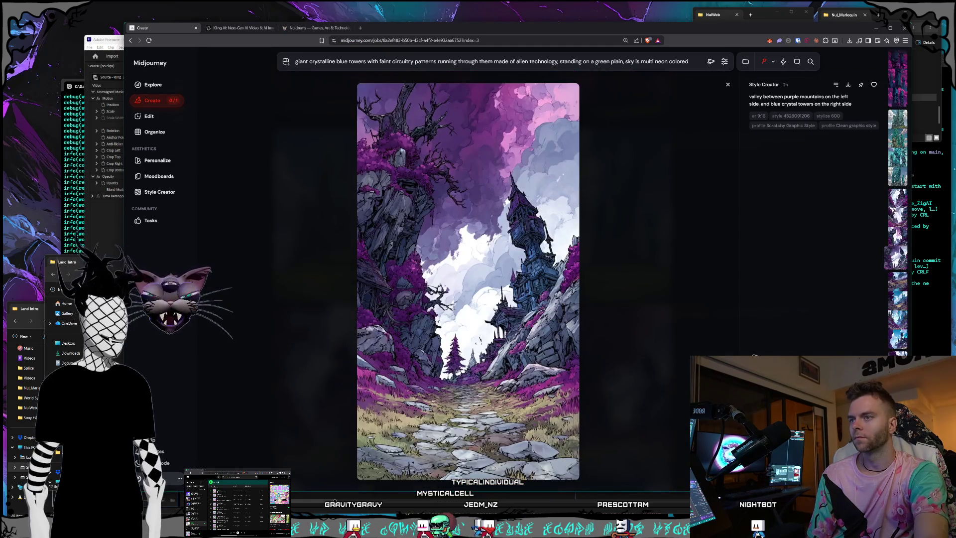
key("Up")
key("Up")
key("Up")
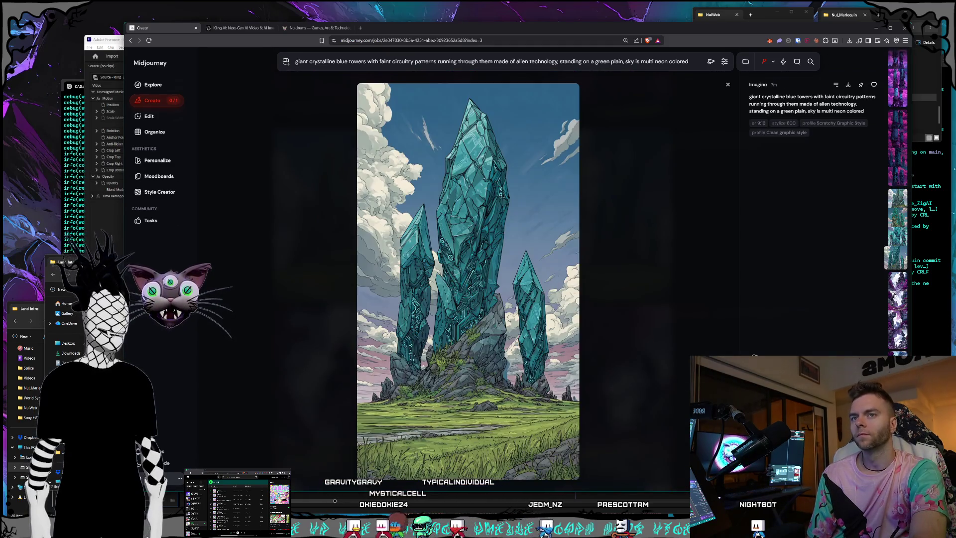
key("Up")
key("Up")
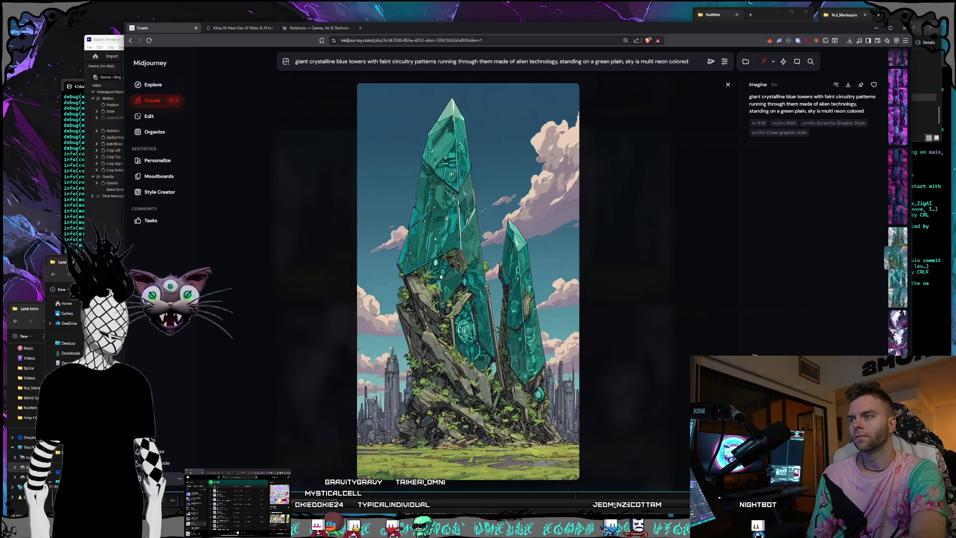
key("Up")
key("Up")
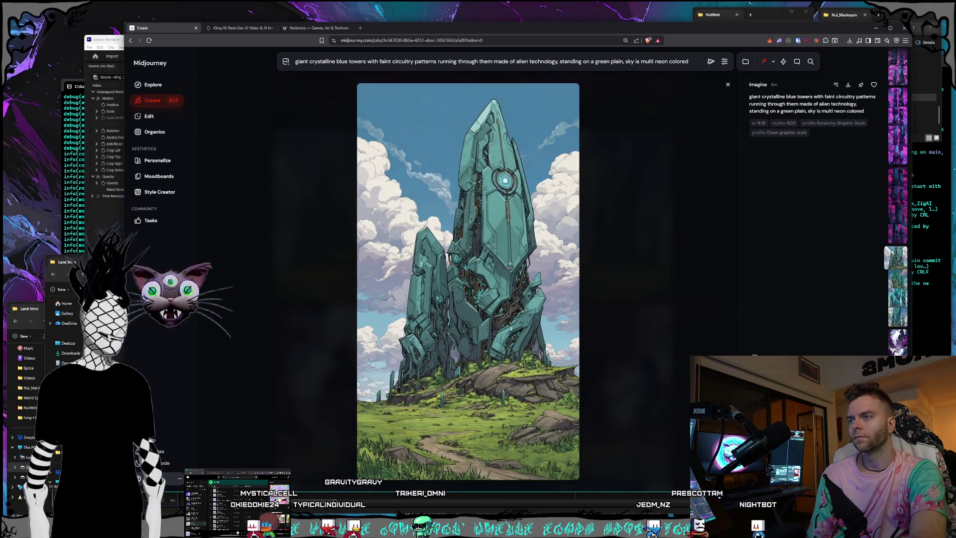
key("Up")
key("Up")
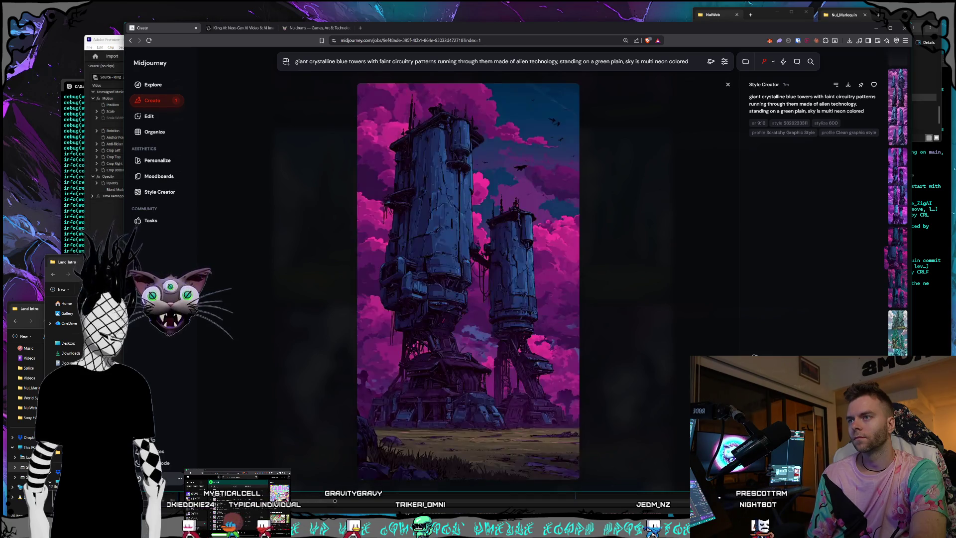
key("Up")
key("Up")
key("Up")
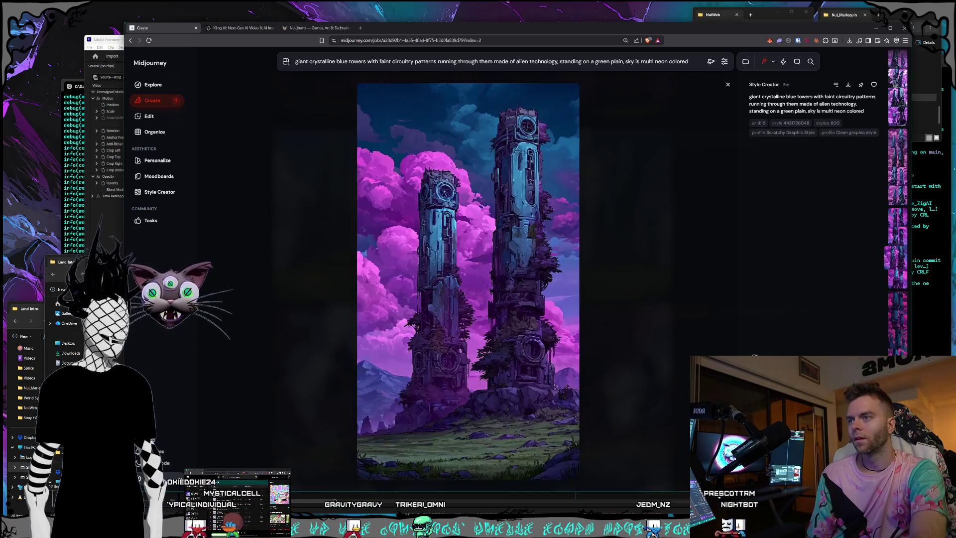
key("Up")
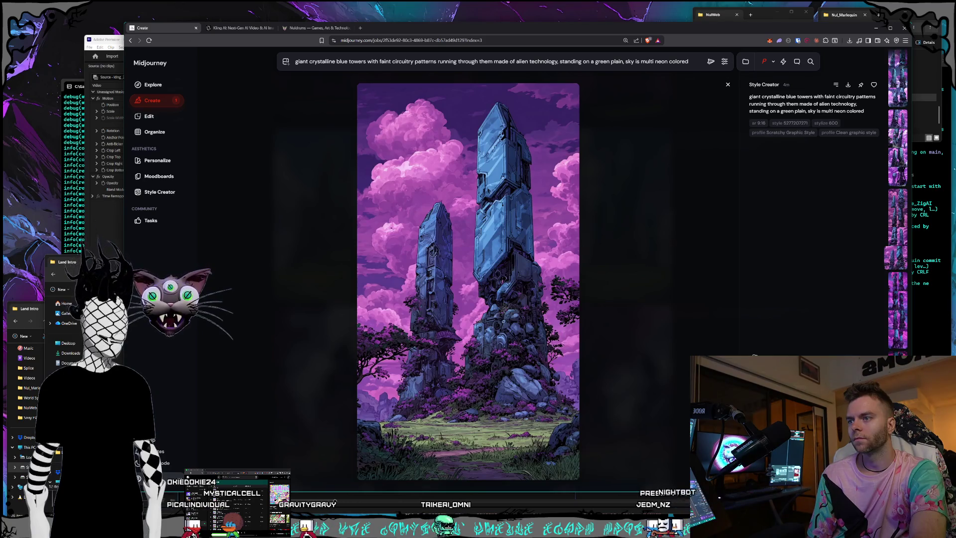
key("Up")
Step: Continue through later tower jobs' variations, ending on the blue towers with glowing rings
key("Up")
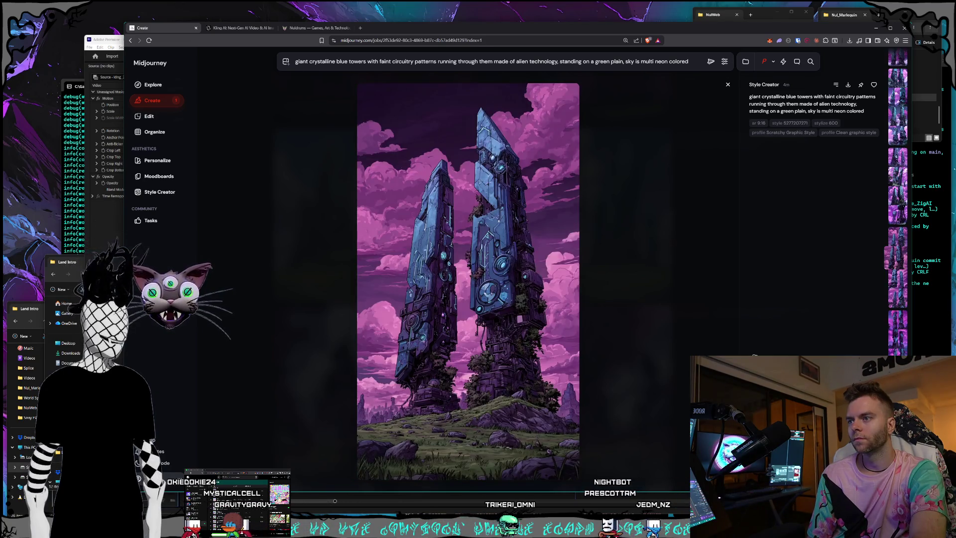
key("Up")
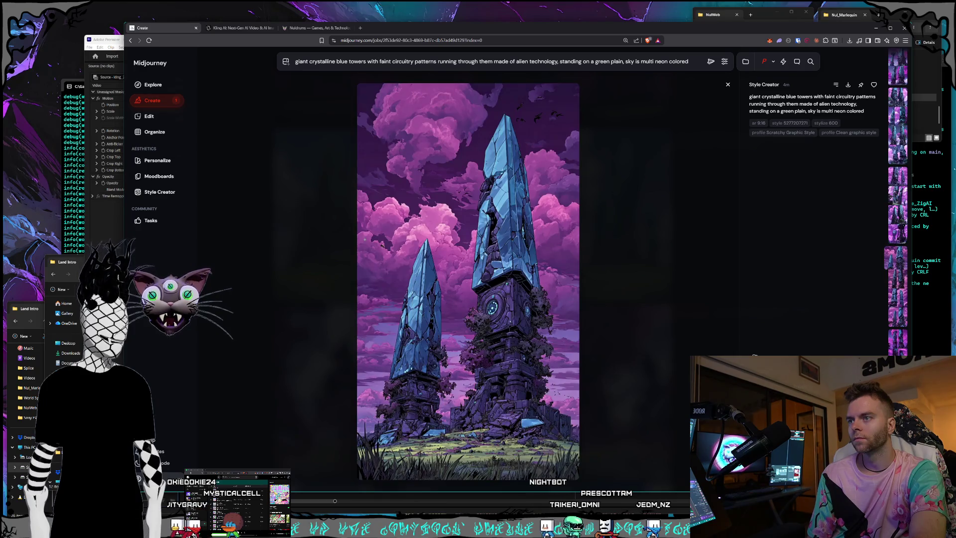
key("Up")
key("Up")
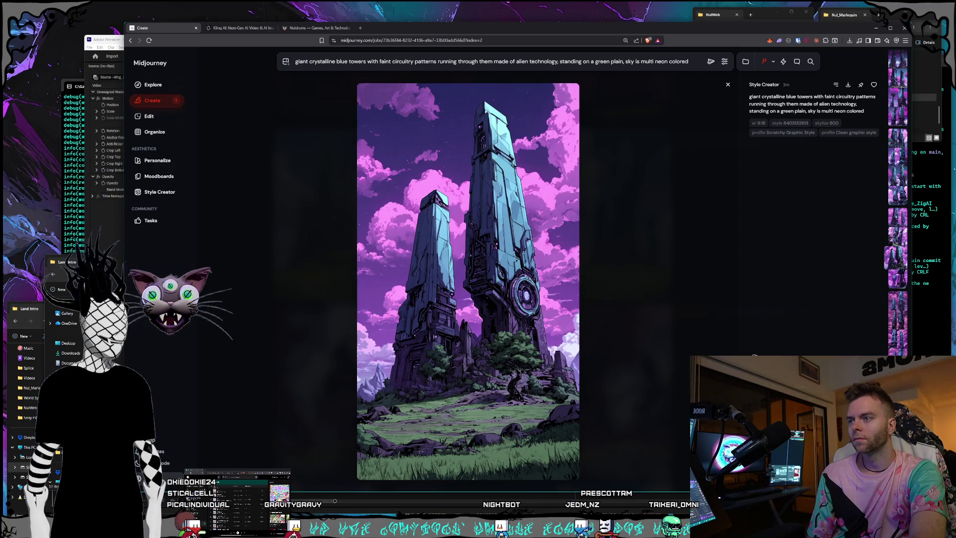
key("Up")
key("Up")
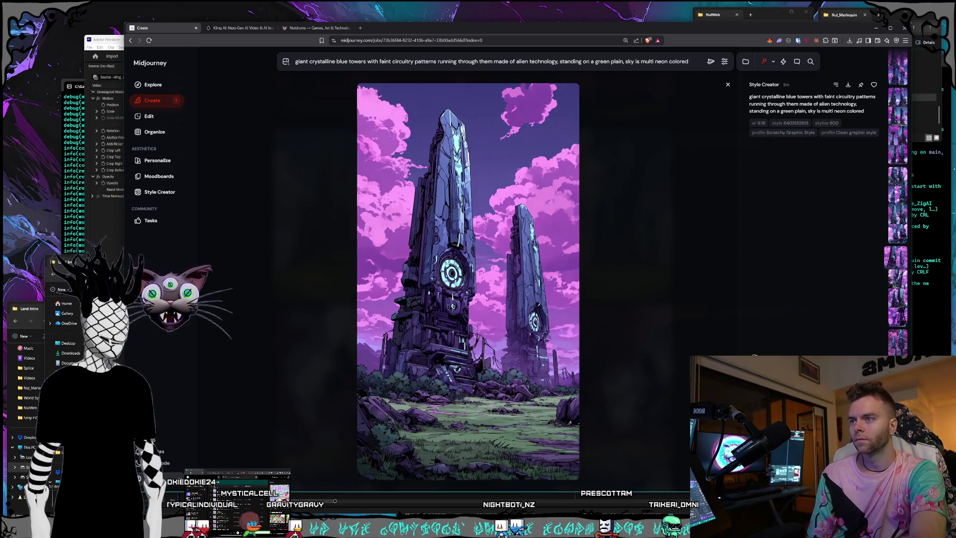
key("Up")
key("Up")
key("Up")
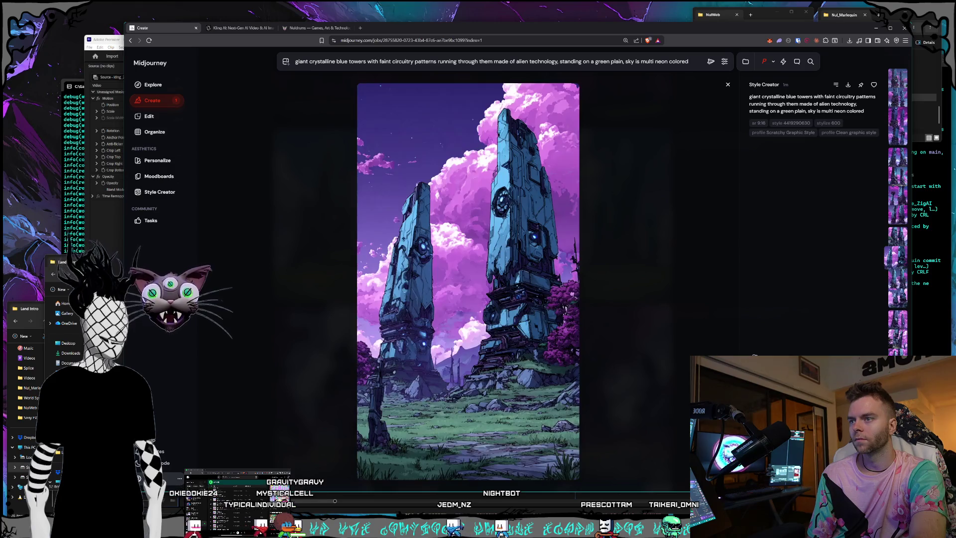
key("Up")
key("Up")
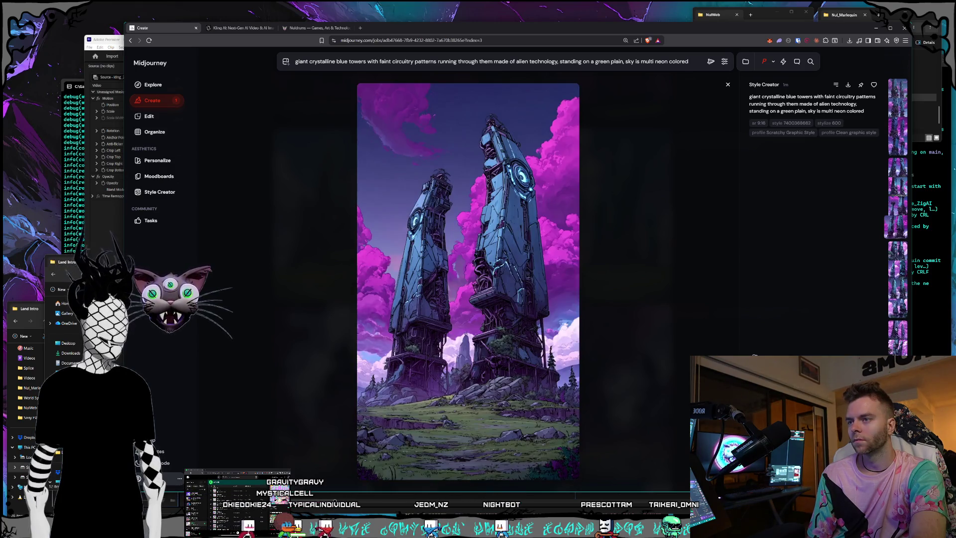
key("Up")
key("Up")
key("Up")
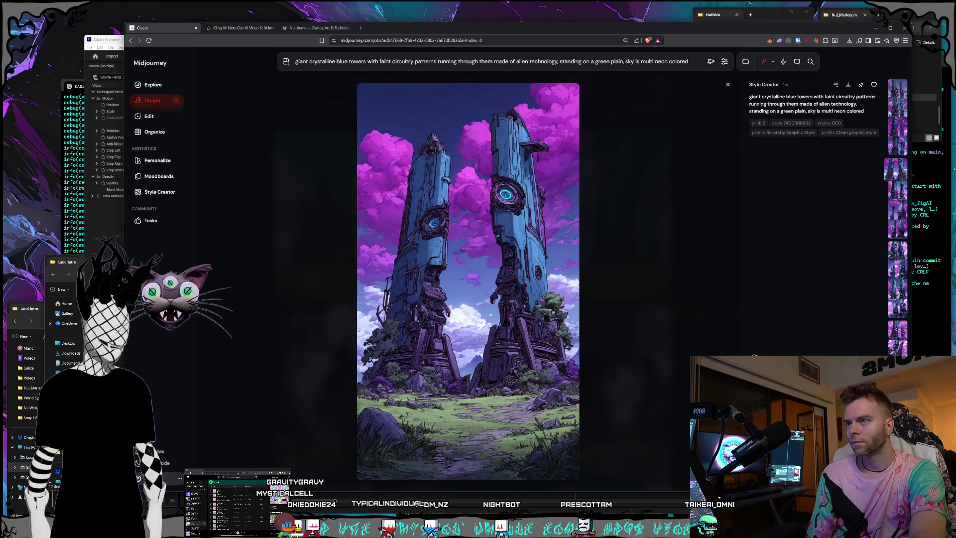
key("Up")
key("Up")
key("Up")
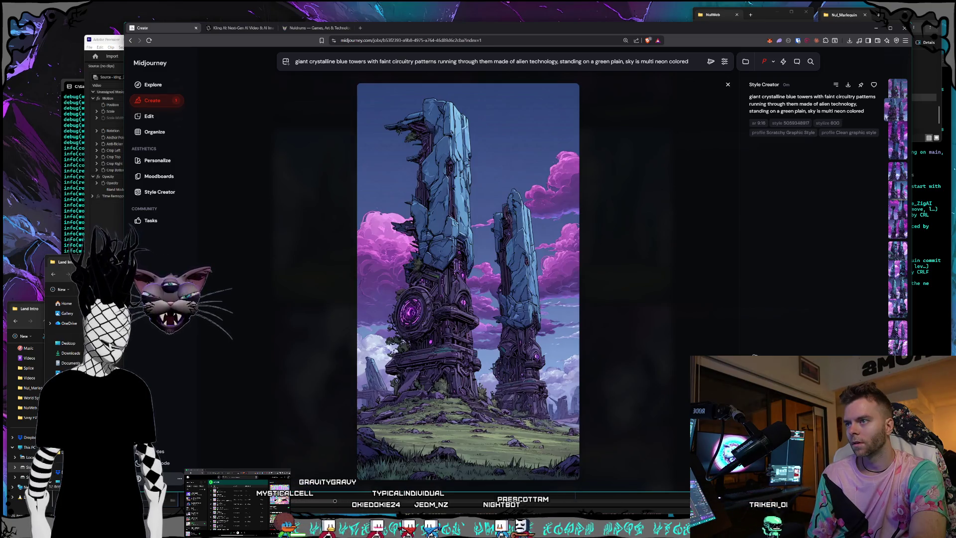
key("Up")
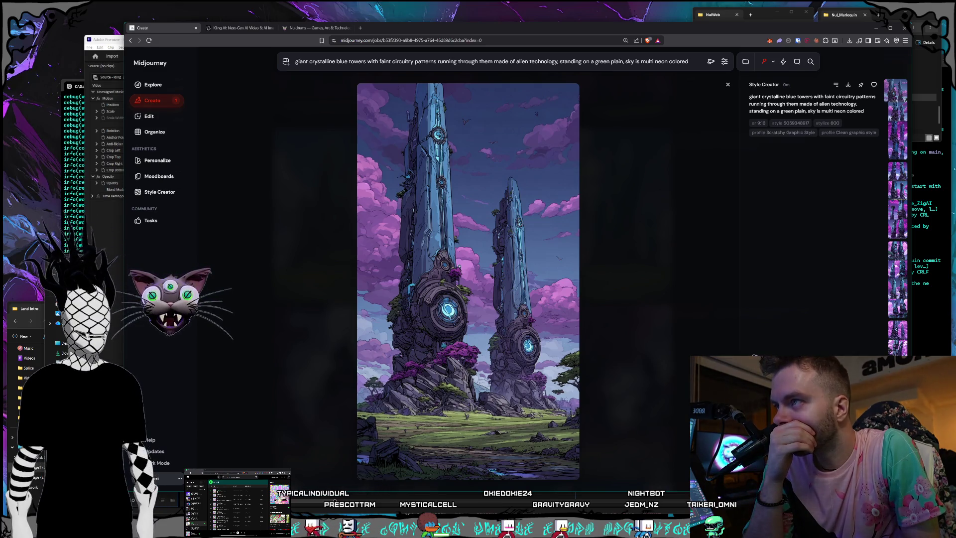
key("Right")
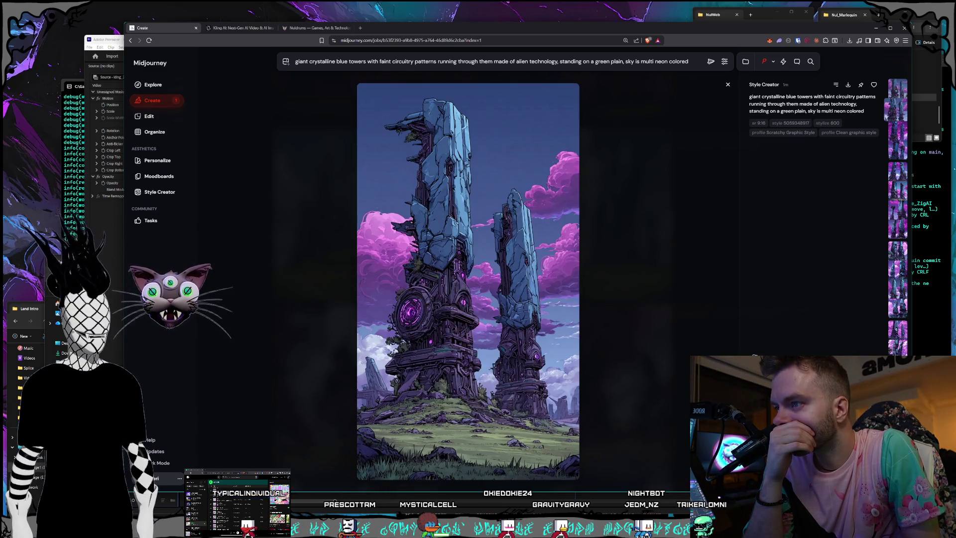
key("Left")
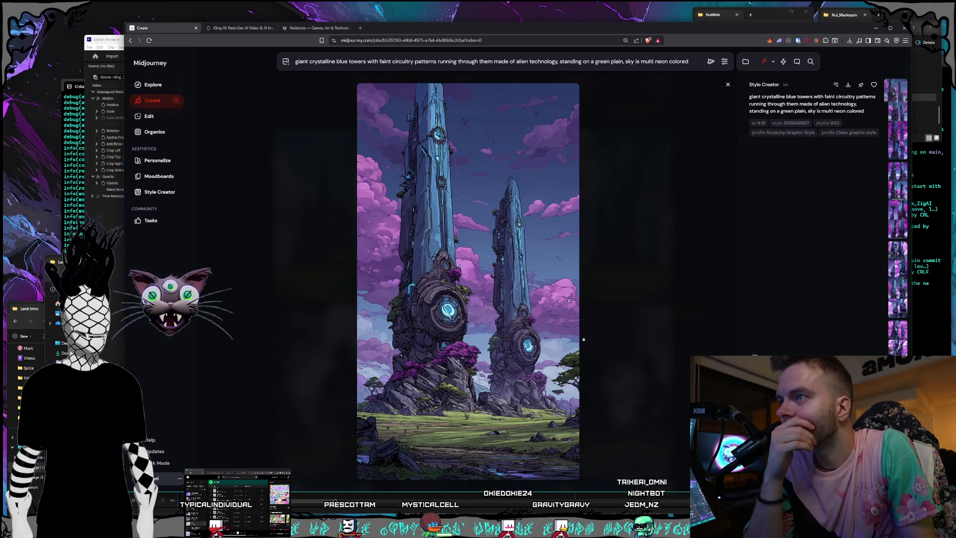
Step: Save the glowing-ring blue towers image as a PNG in the Land Intro folder
right_click(479, 246)
left_click(513, 369)
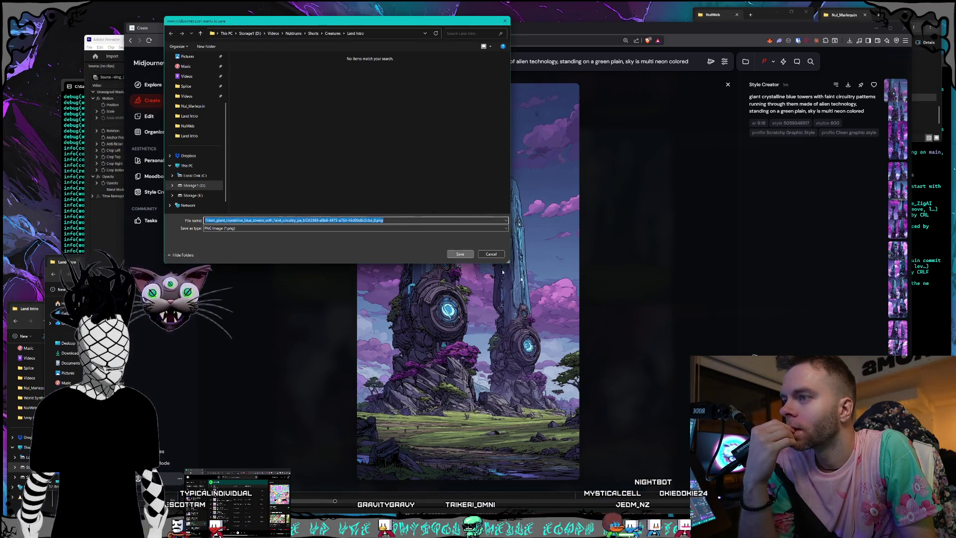
key("Return")
Step: Save the next tower variation as a PNG to the project folder
key("Right")
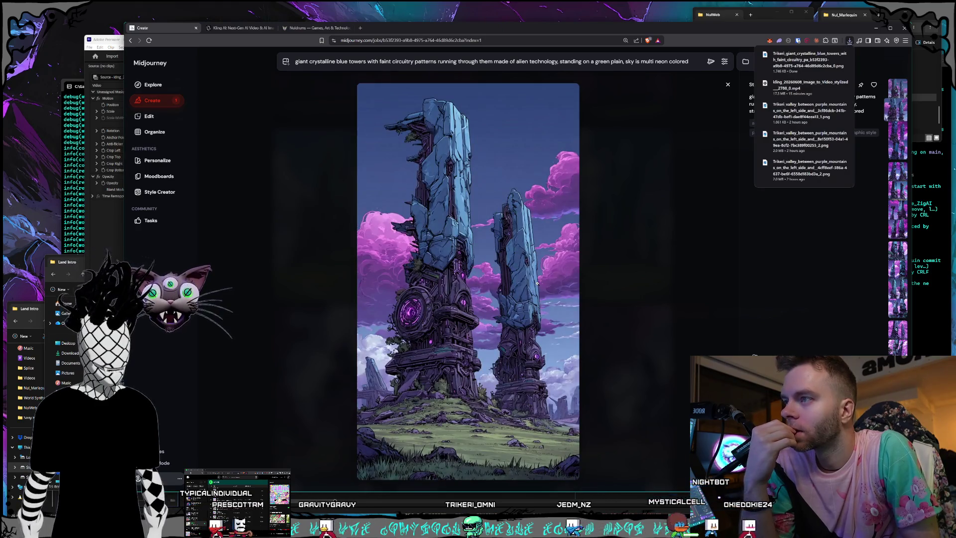
right_click(537, 283)
left_click(552, 377)
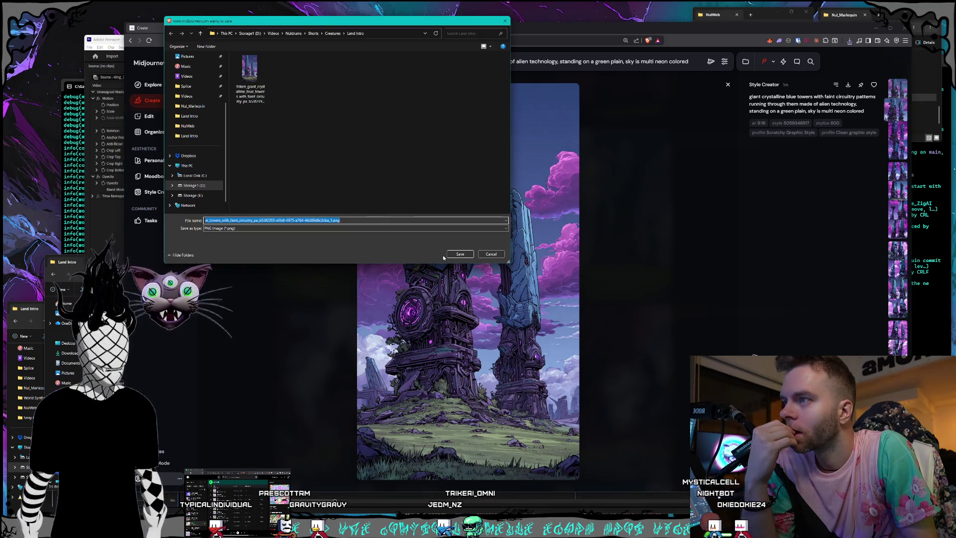
left_click(459, 254)
Step: Browse ahead through the next job's images, then back to the purple-sky towers image
key("Right")
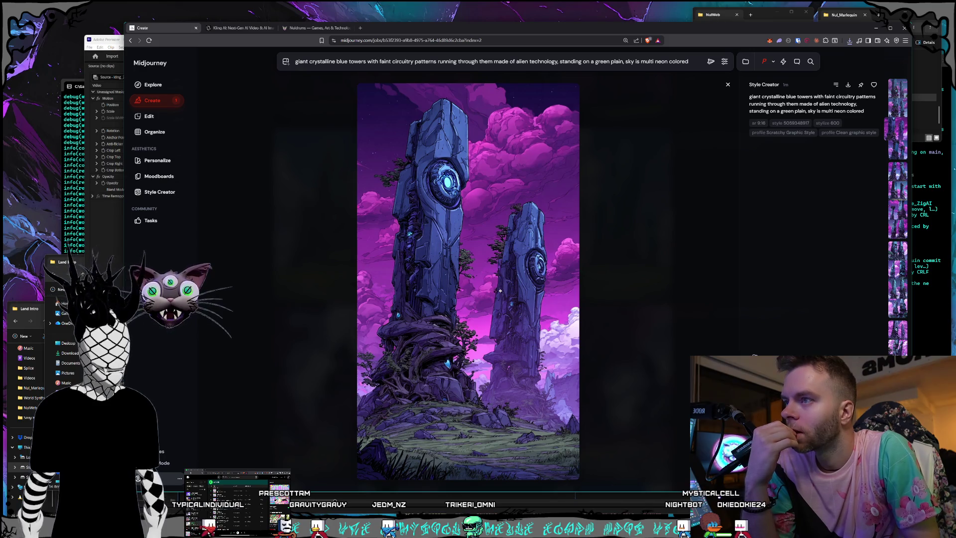
key("Right")
key("Right")
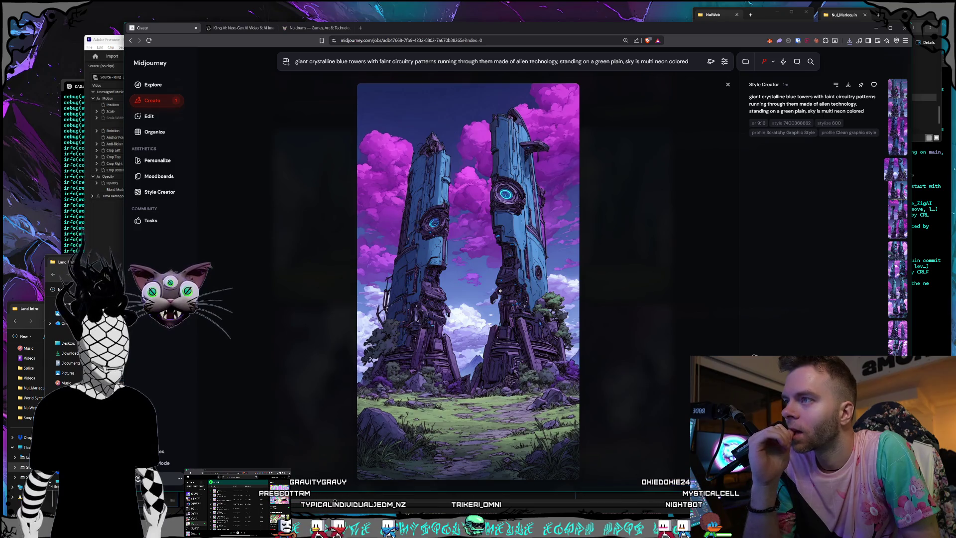
key("Right")
key("Right")
key("Left")
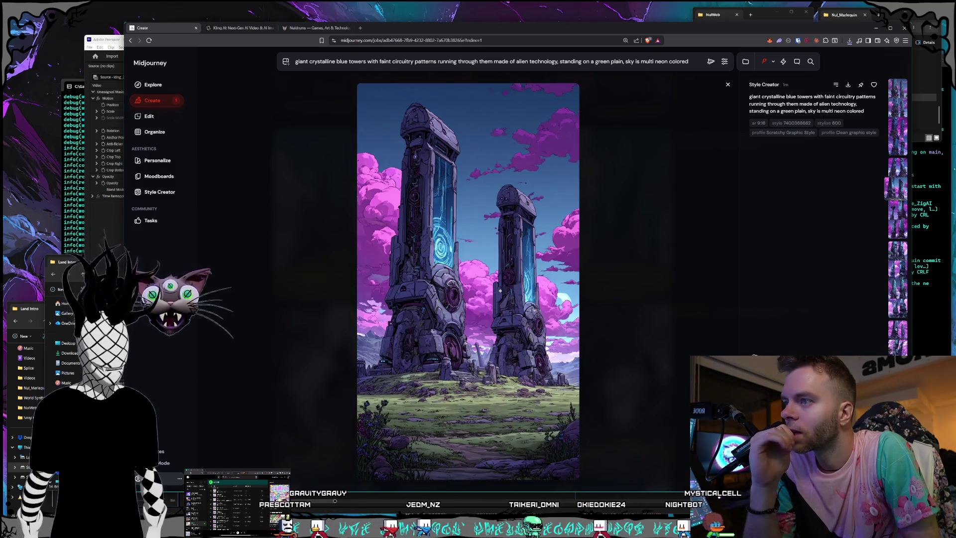
key("Left")
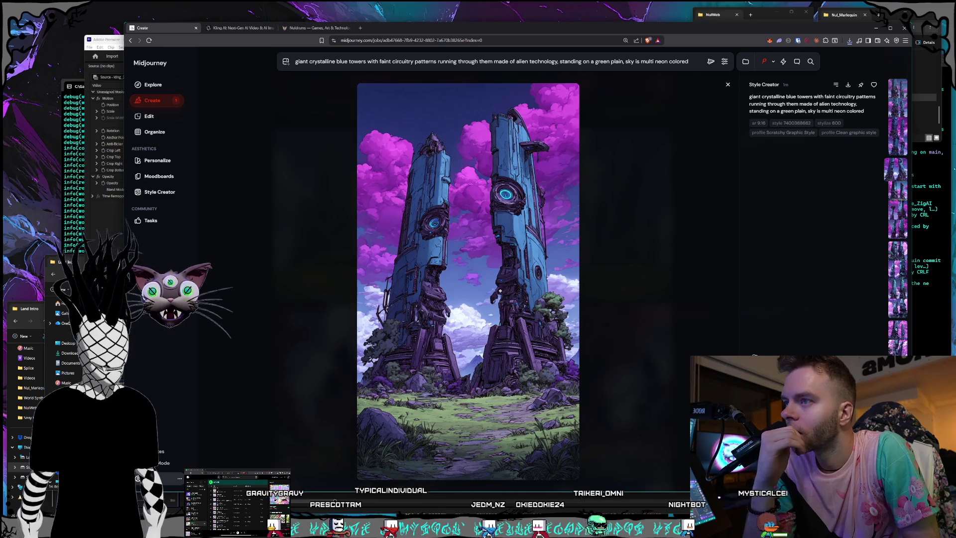
key("Left")
key("Left")
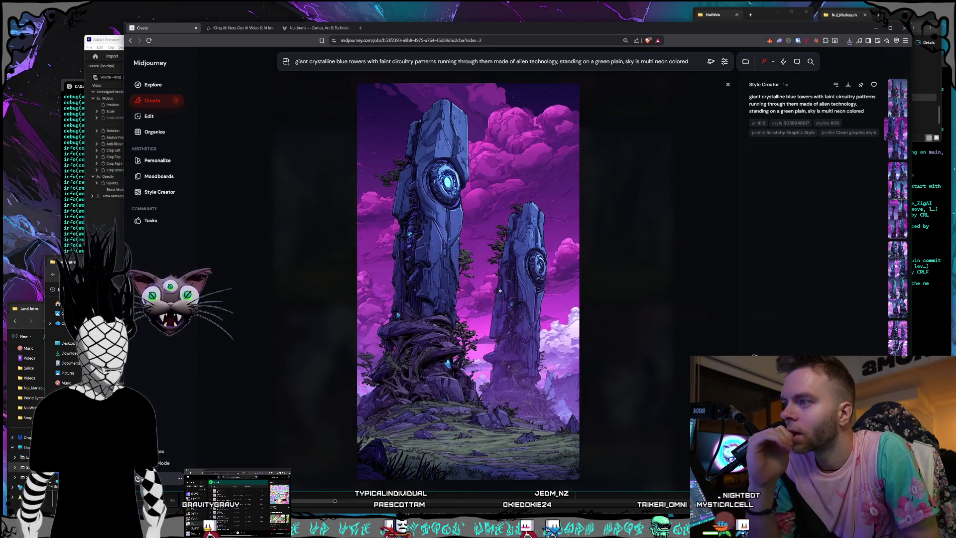
Step: Save the purple-sky towers image as a PNG and step on to the following images
right_click(493, 278)
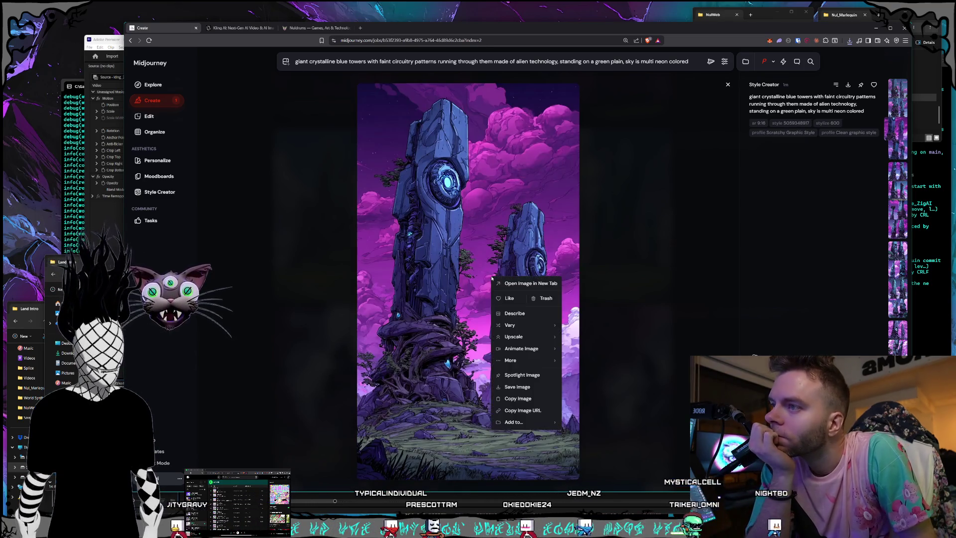
left_click(516, 386)
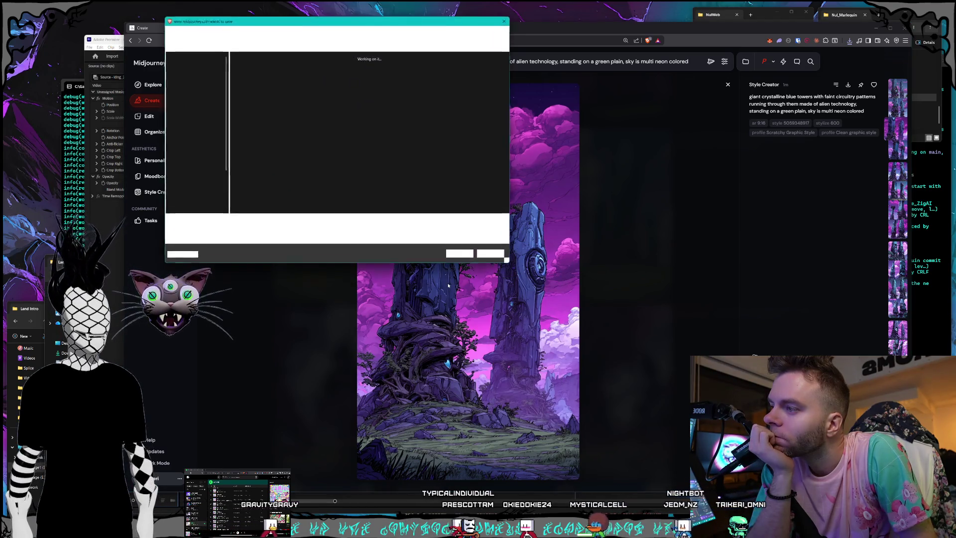
key("Return")
key("Right")
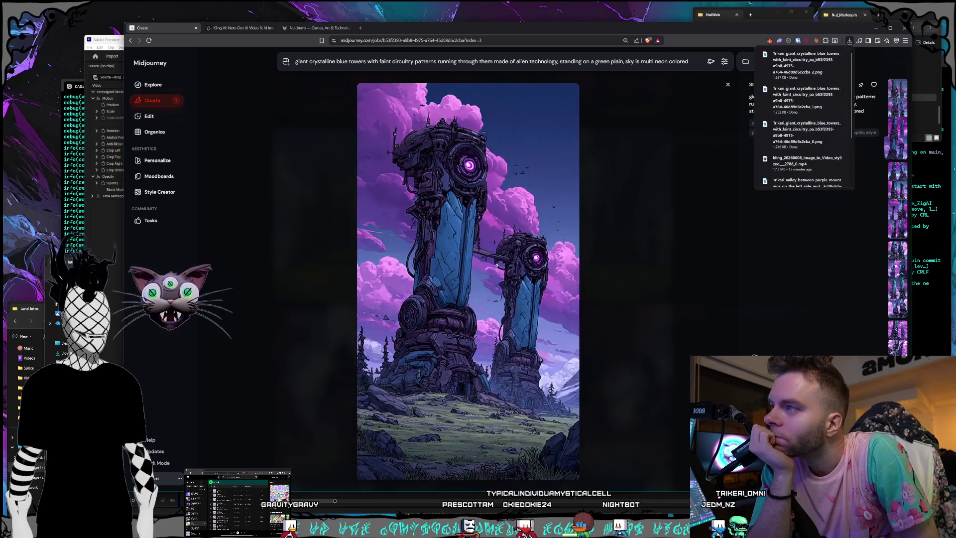
key("Right")
key("Right")
key("Right")
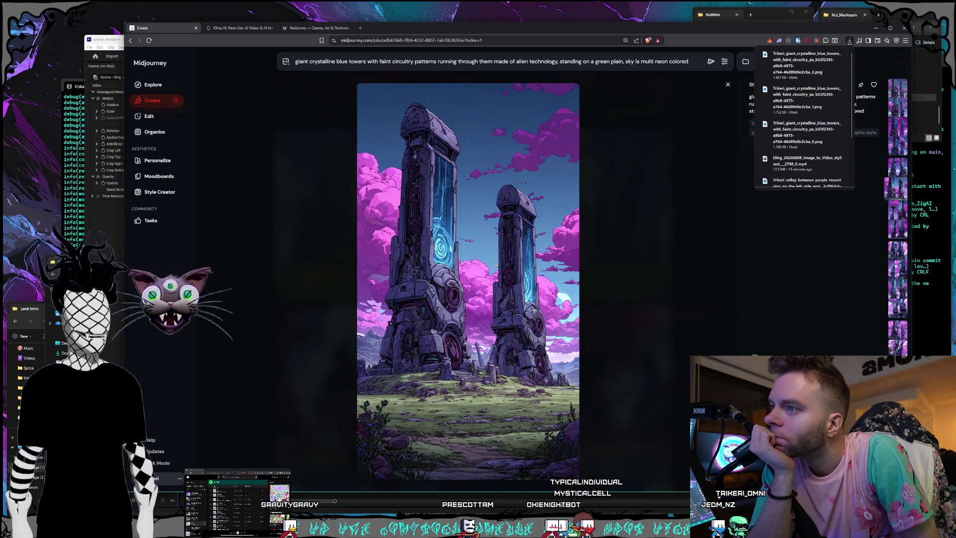
key("Right")
key("Right")
key("Right")
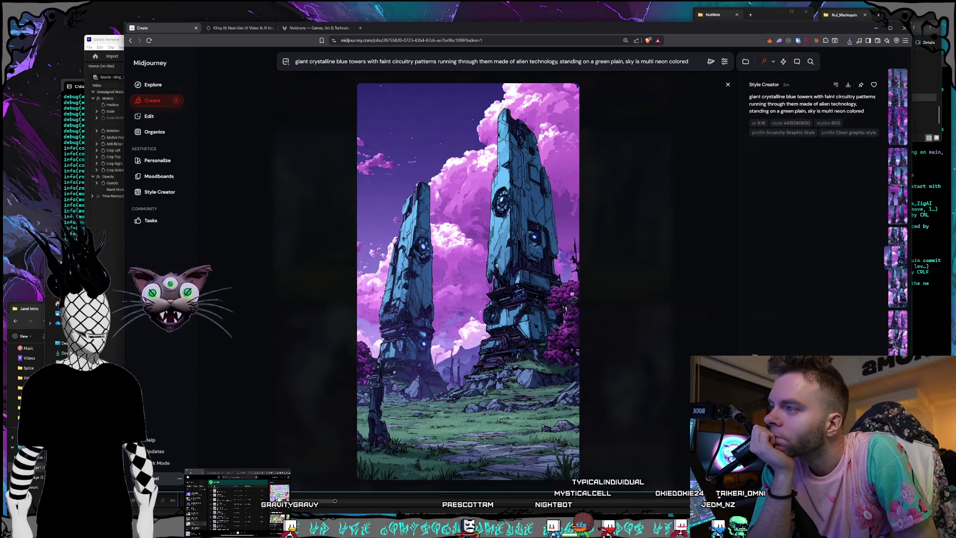
Step: Page forward to the twin blue crystal towers with the glowing ring and bring up its image menu
key("Right")
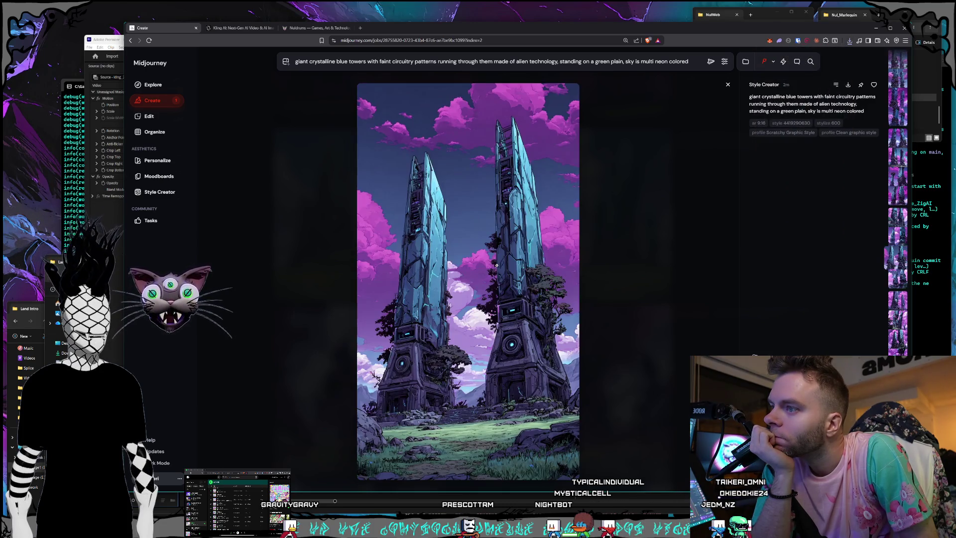
key("Right")
key("Right")
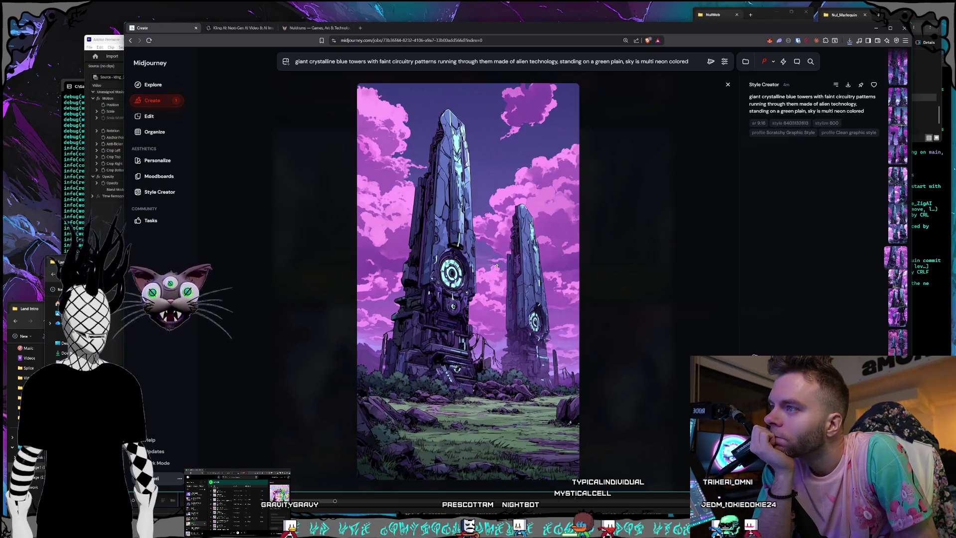
key("Right")
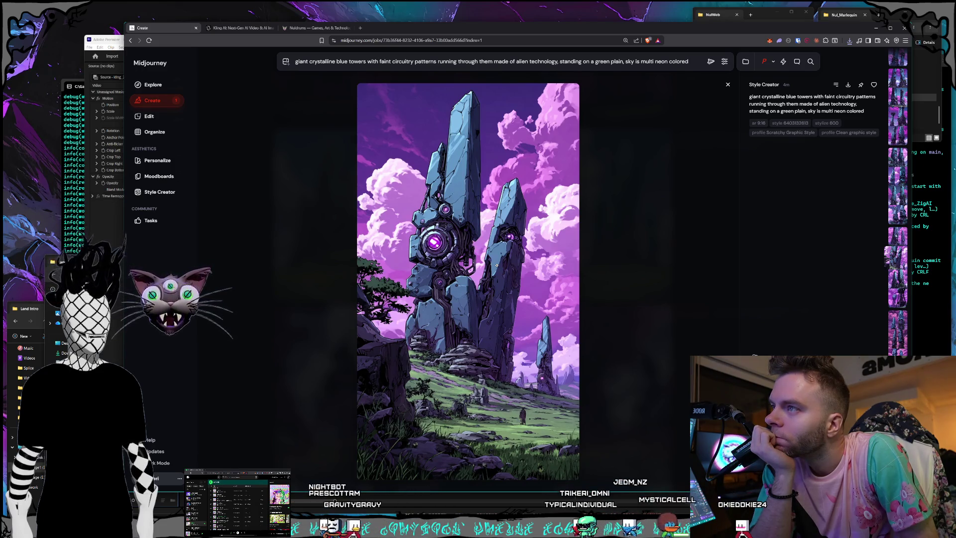
key("Right")
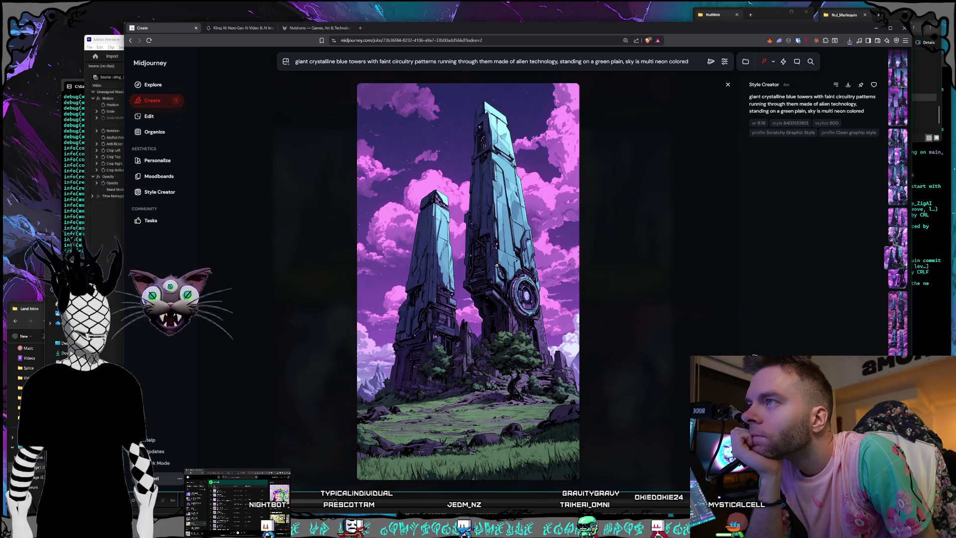
scroll(496, 265, "down", 2)
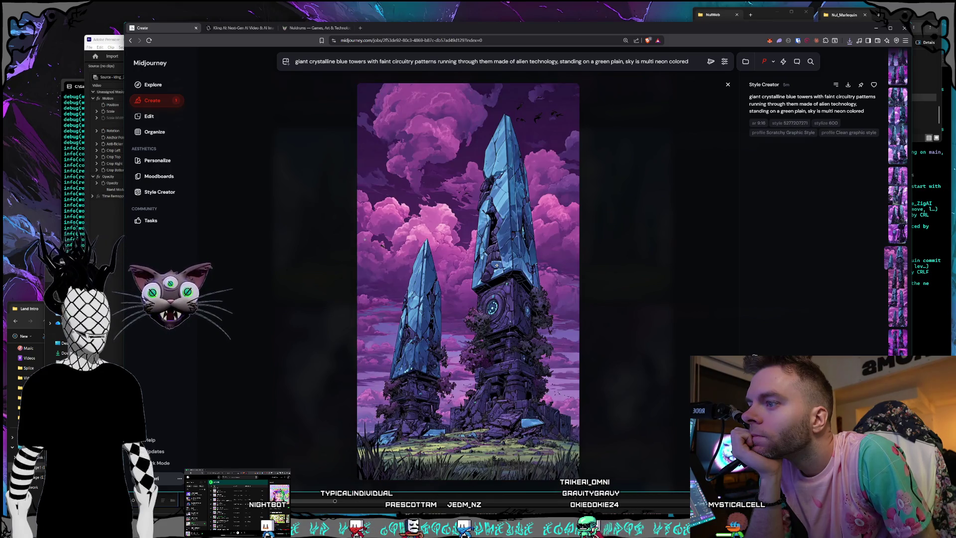
scroll(497, 266, "down", 1)
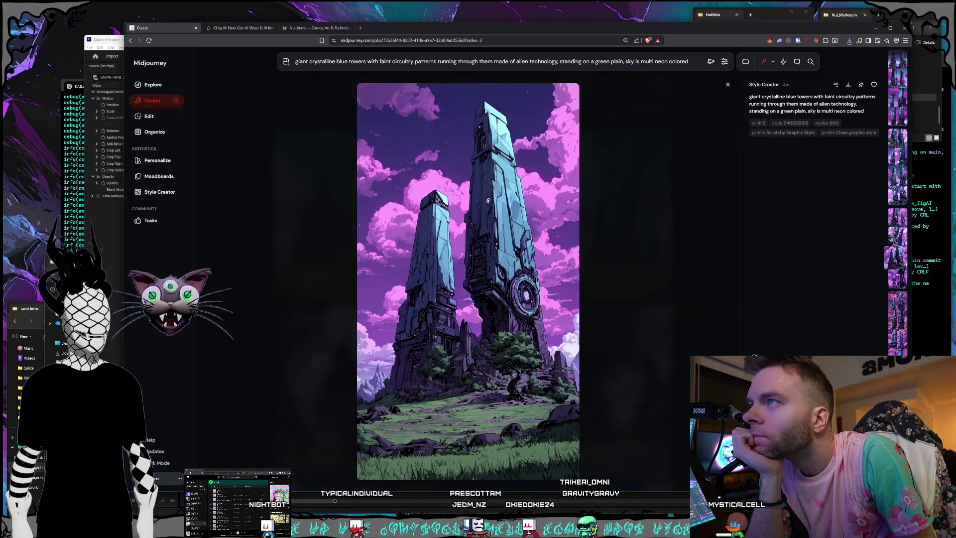
right_click(454, 234)
Step: Save the twin towers and glowing-eye tower images as PNGs in Land Intro
left_click(472, 345)
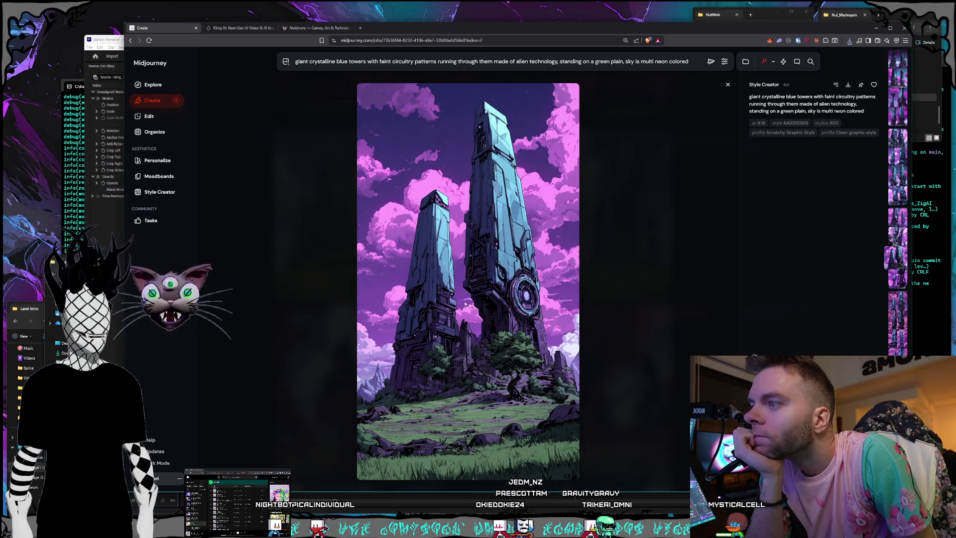
left_click(458, 252)
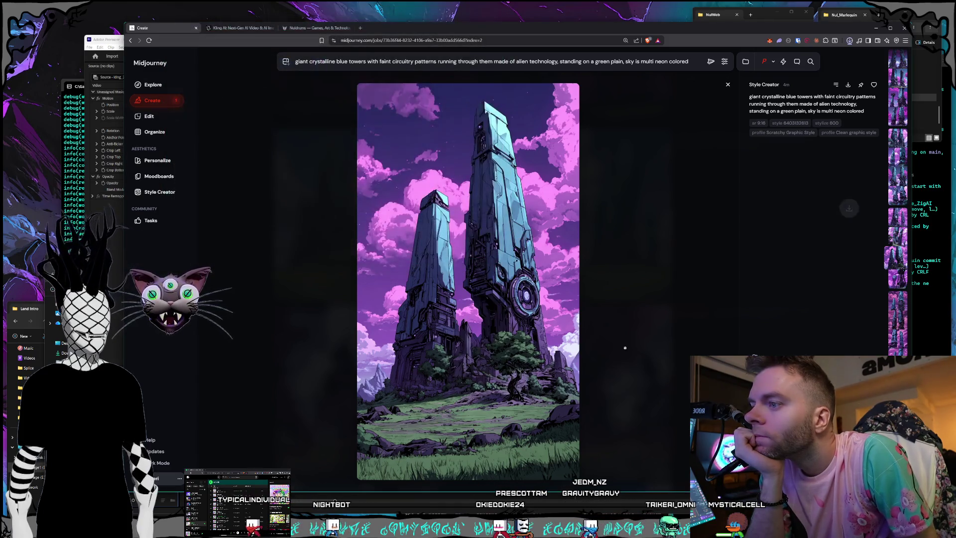
key("Left")
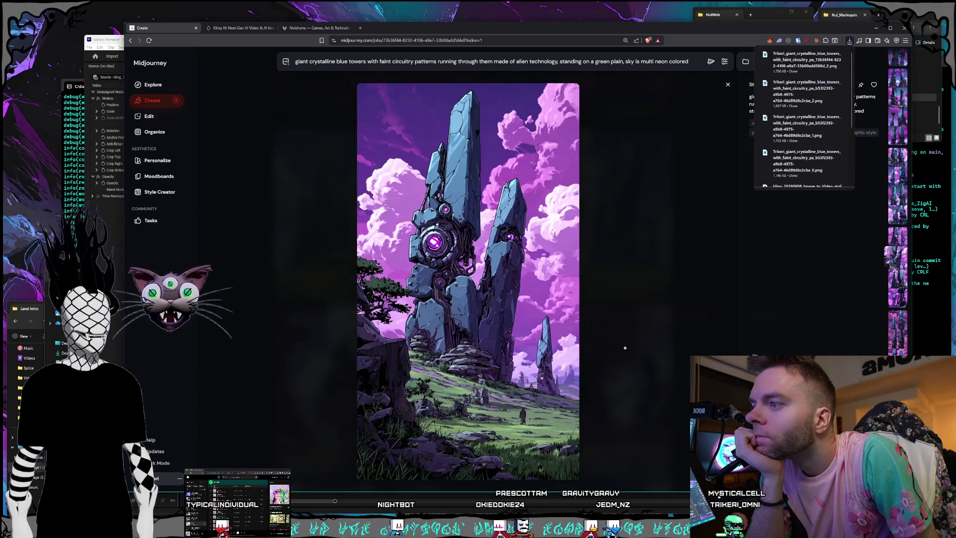
right_click(511, 321)
left_click(546, 439)
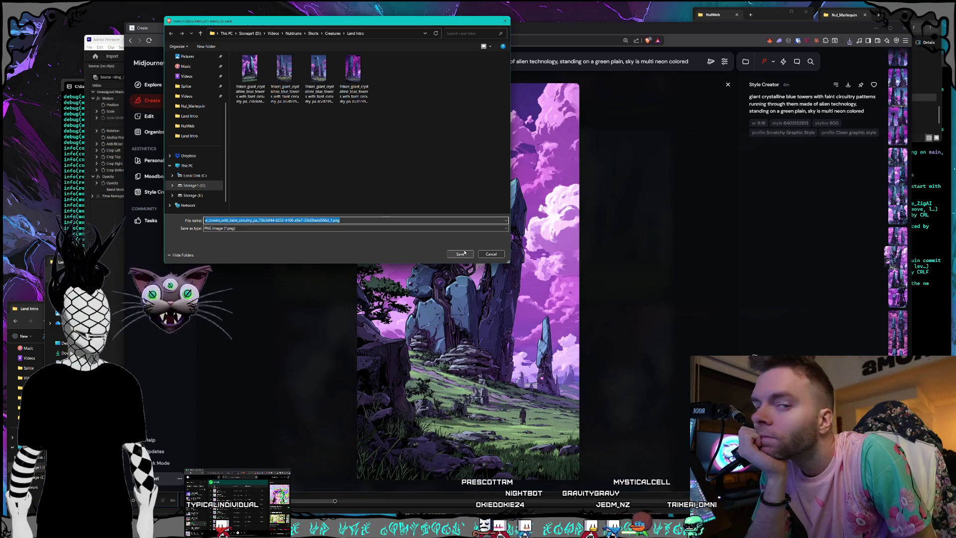
left_click(464, 252)
Step: Browse back to the blue monolith image and save it as a PNG
key("Left")
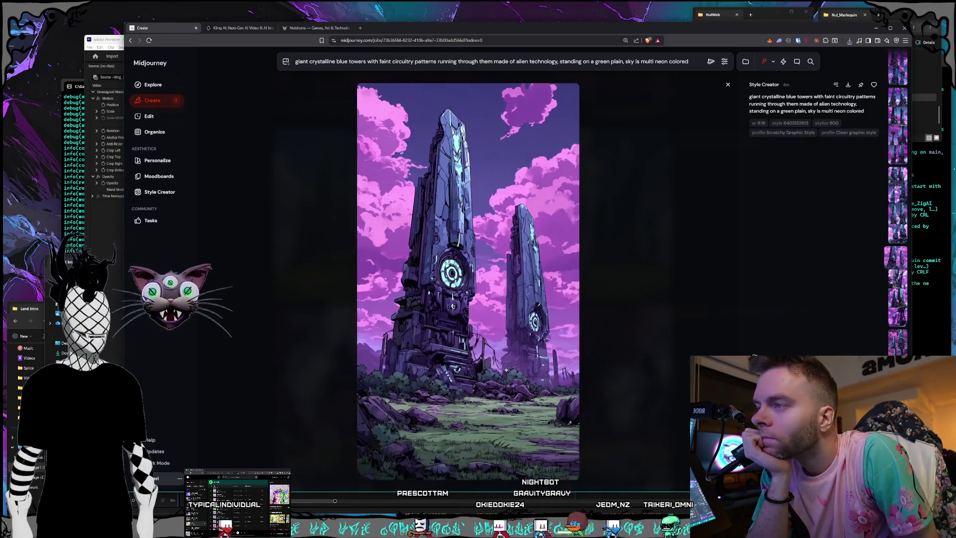
key("Left")
key("Left")
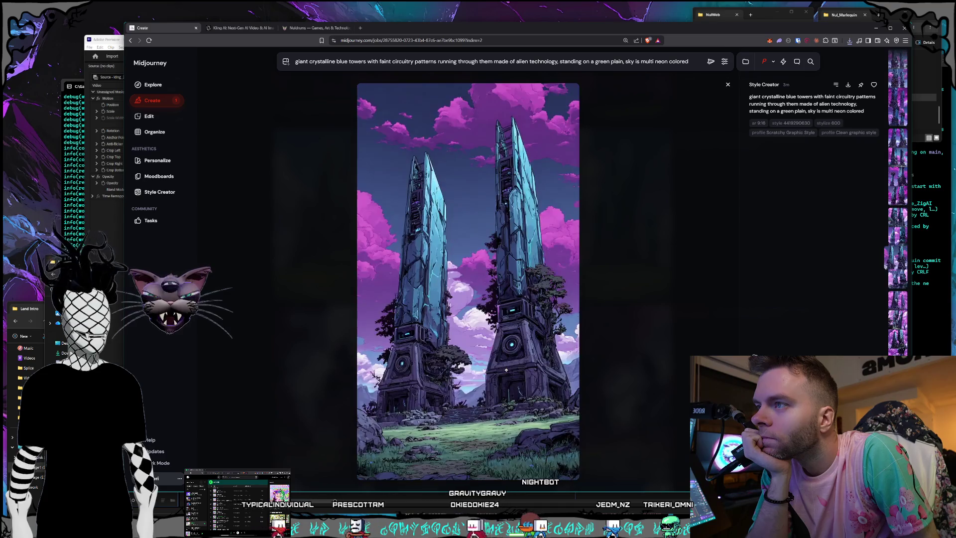
key("Left")
key("Left")
key("Left")
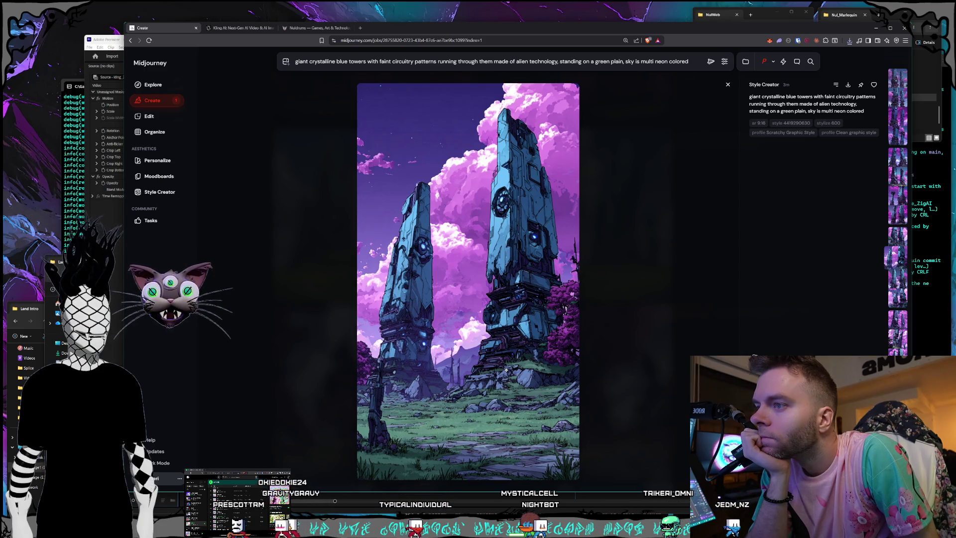
scroll(506, 370, "up", 1)
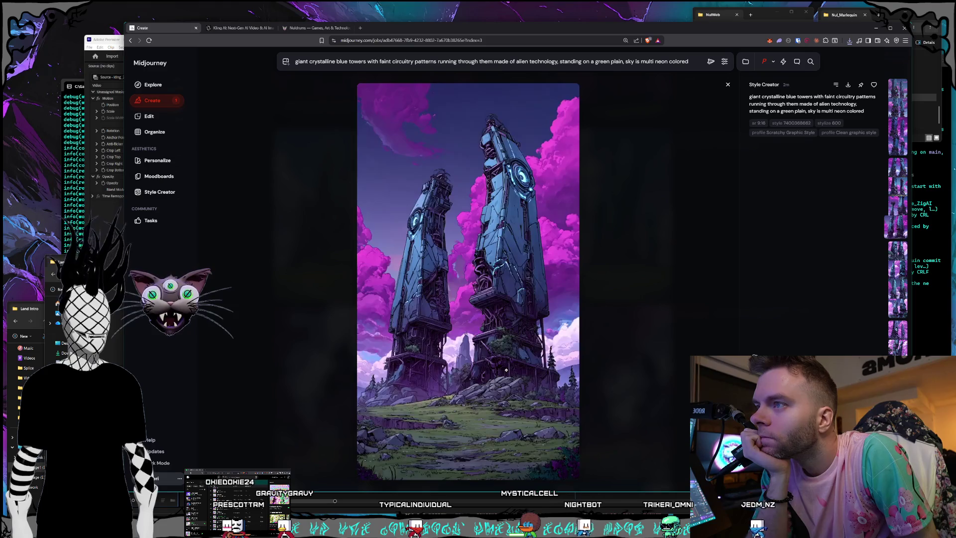
scroll(506, 369, "up", 3)
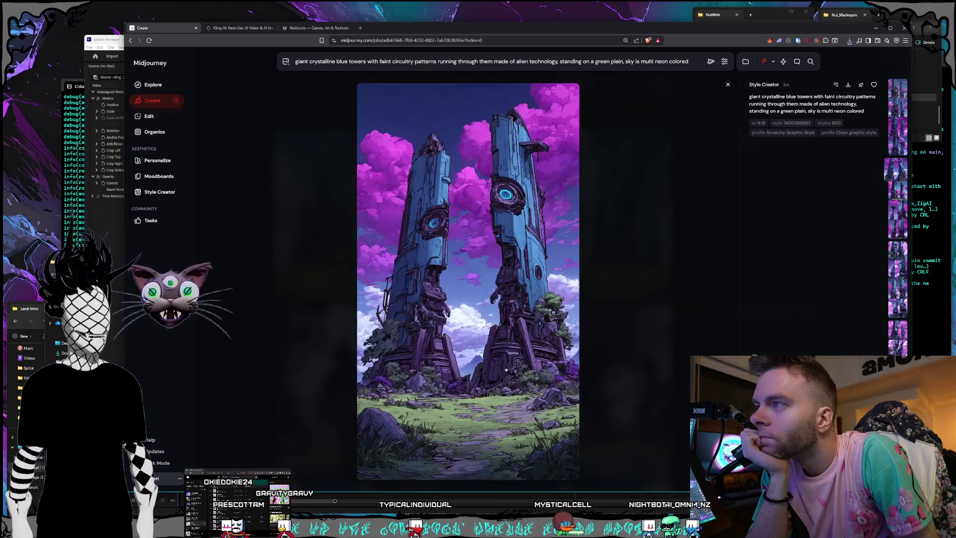
scroll(506, 370, "down", 4)
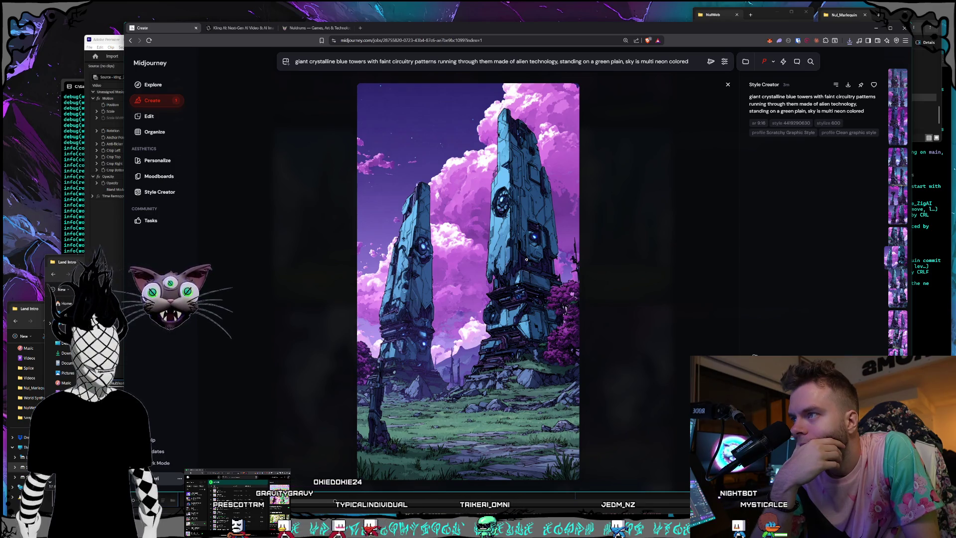
right_click(473, 248)
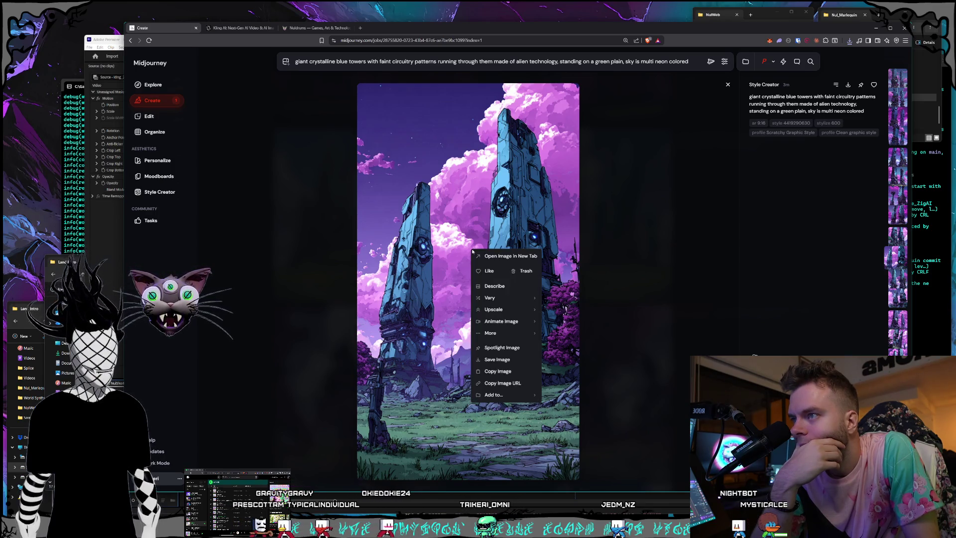
left_click(483, 366)
key("Return")
Step: Bring the Land Intro folder window forward, centre and enlarge it
left_click(51, 319)
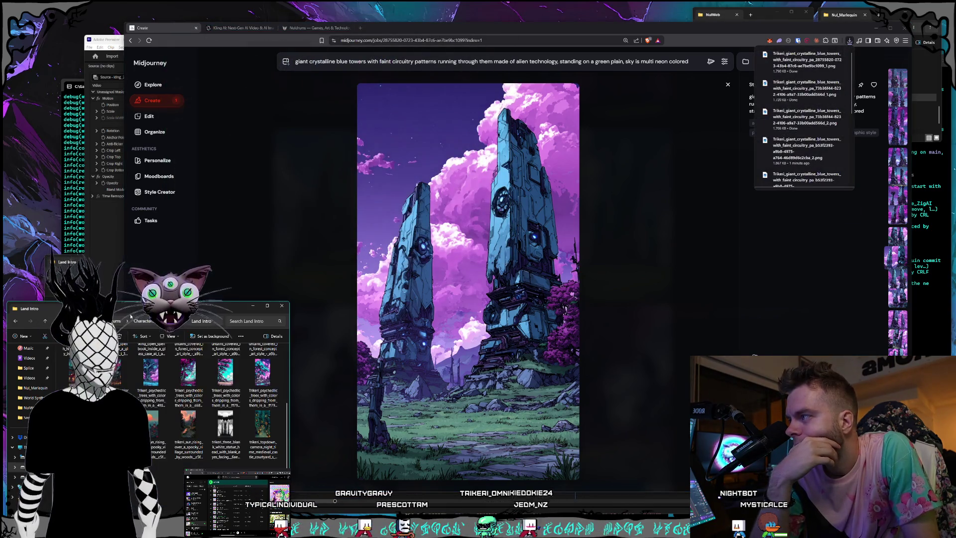
left_click_drag(124, 308, 523, 231)
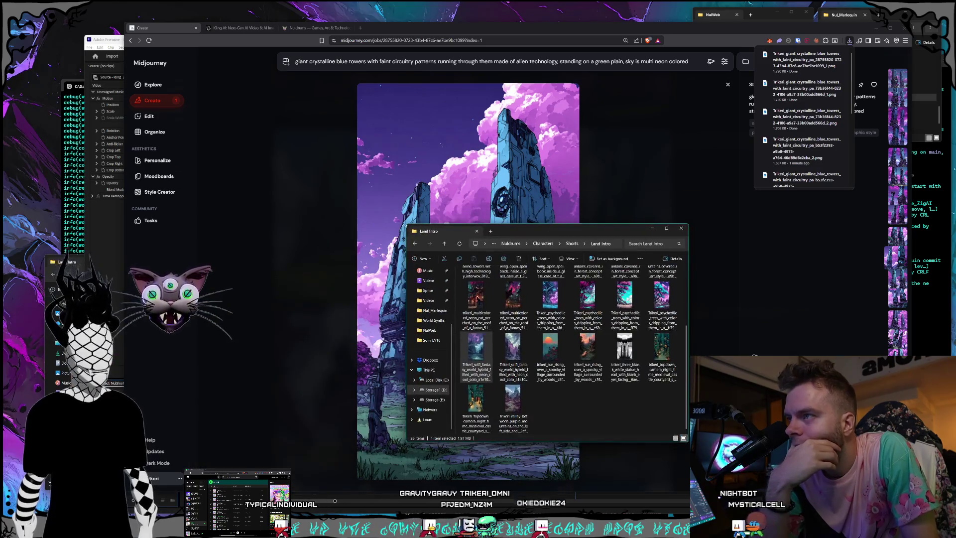
left_click_drag(408, 225, 367, 193)
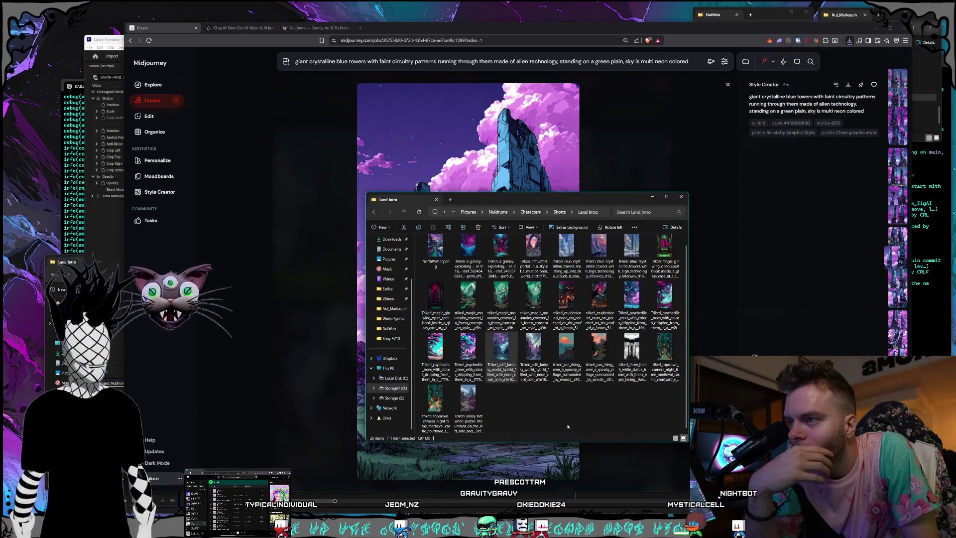
left_click(589, 402)
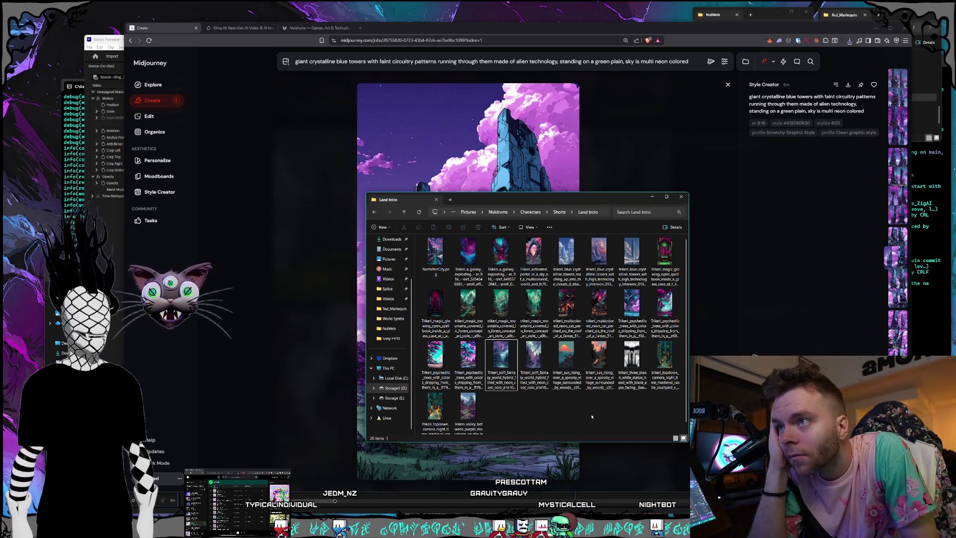
mouse_move(569, 198)
left_mouse_down()
mouse_move(395, 194)
mouse_move(223, 242)
left_mouse_up()
Step: Start re-saving the monolith image, then cancel the duplicate save
right_click(455, 243)
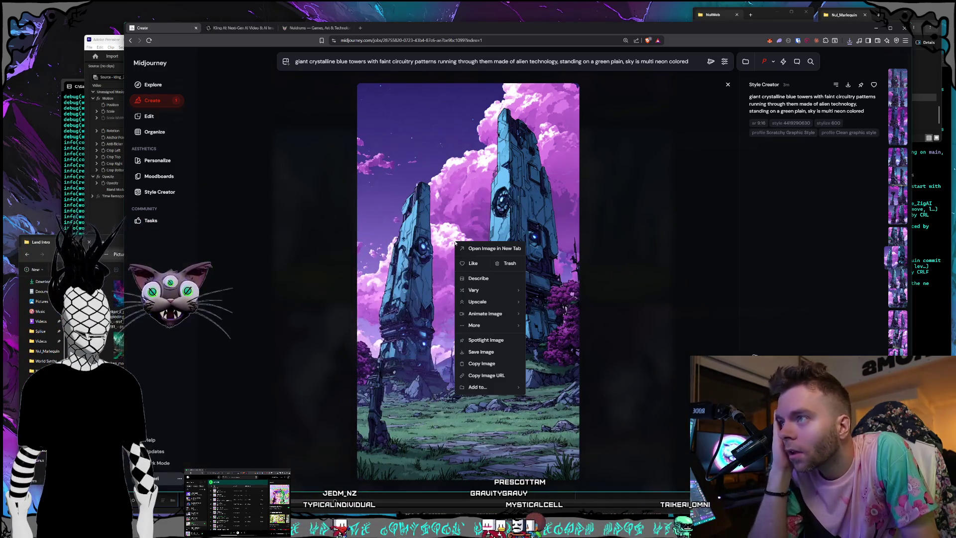
left_click(488, 352)
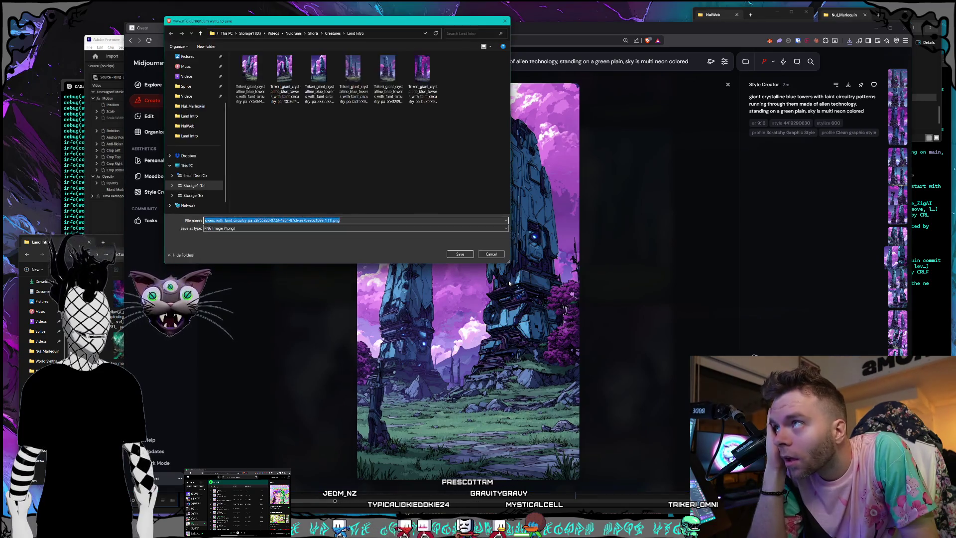
left_click(491, 255)
Step: Reposition both Land Intro folder windows on screen
left_click_drag(114, 243, 103, 275)
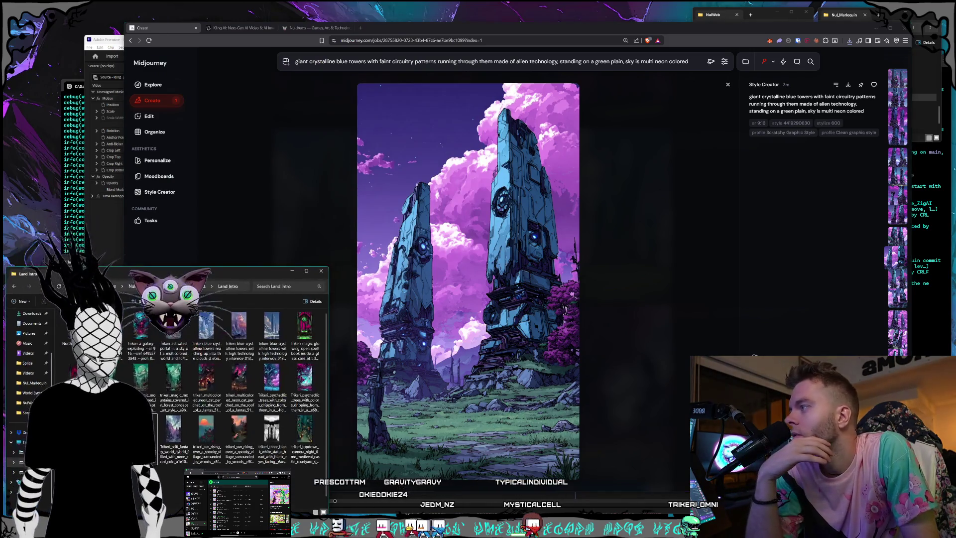
left_click(390, 169)
left_click_drag(390, 169, 393, 155)
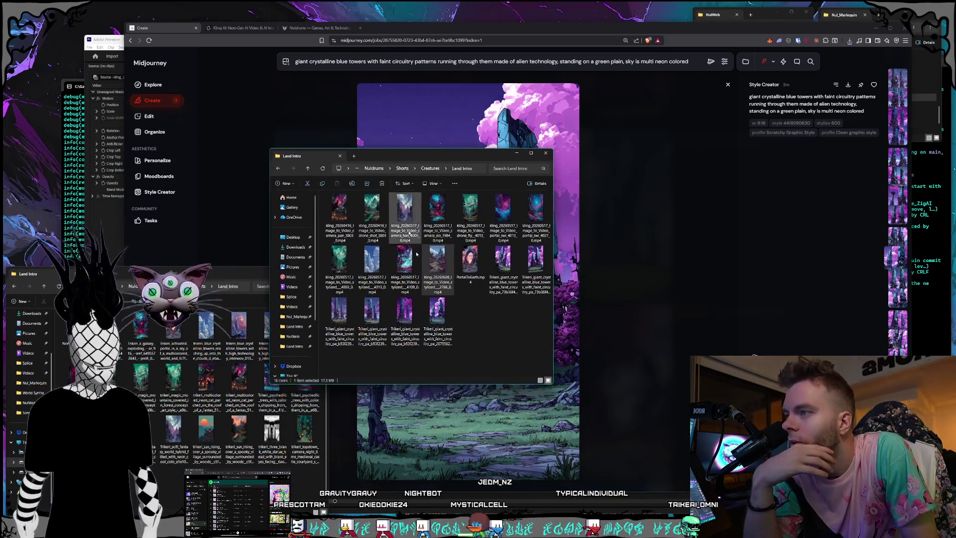
Step: Select the six Trikeri tower files and cut them
left_click(438, 314)
left_click_drag(470, 323, 331, 324)
left_click_drag(535, 309, 501, 282)
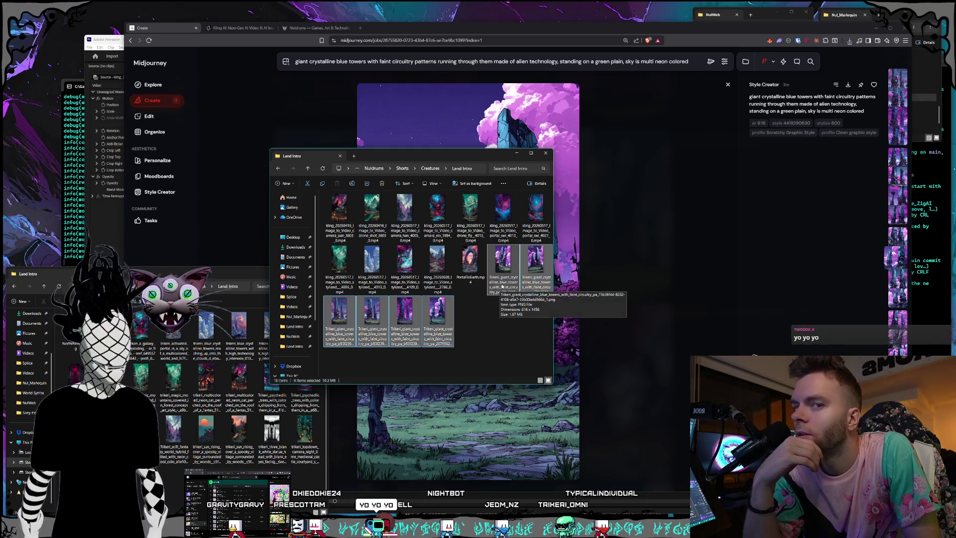
right_click(502, 286)
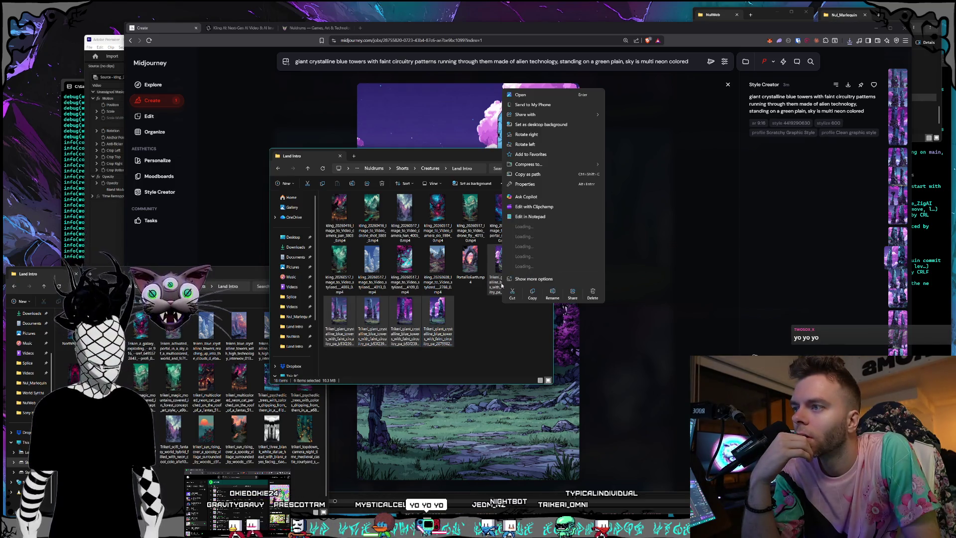
left_click(512, 293)
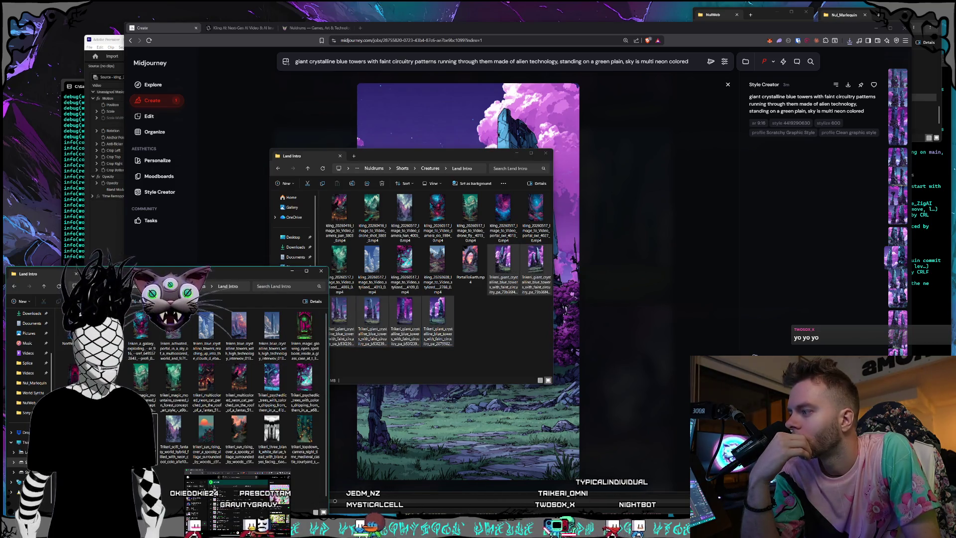
Step: Paste the Trikeri images into the kling Land Intro folder and rearrange both windows
key("ctrl+v")
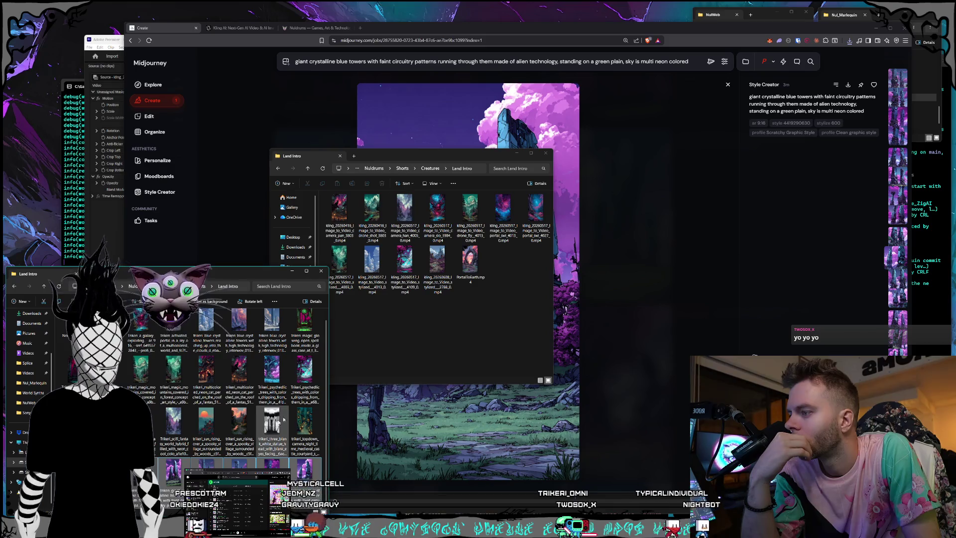
left_click(475, 369)
left_click_drag(453, 155, 267, 228)
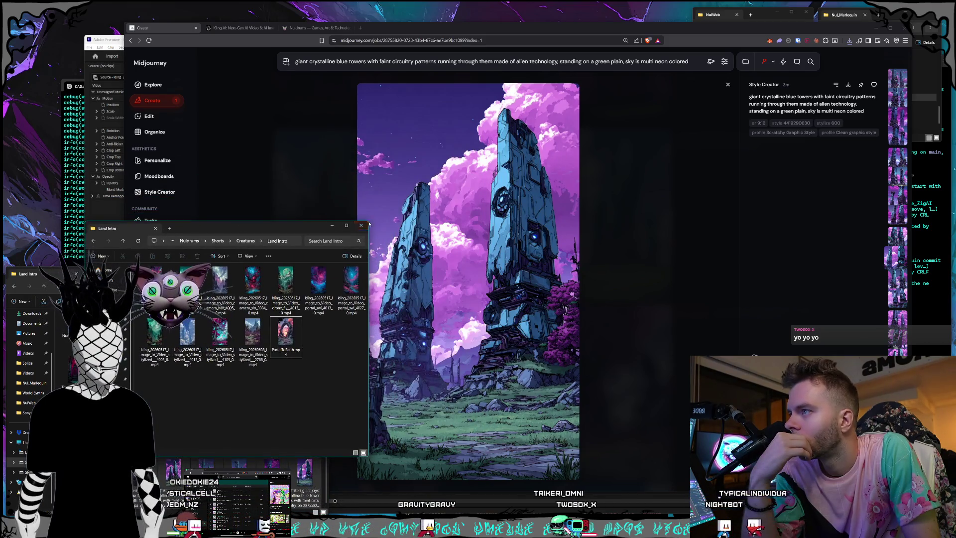
left_click_drag(368, 221, 402, 195)
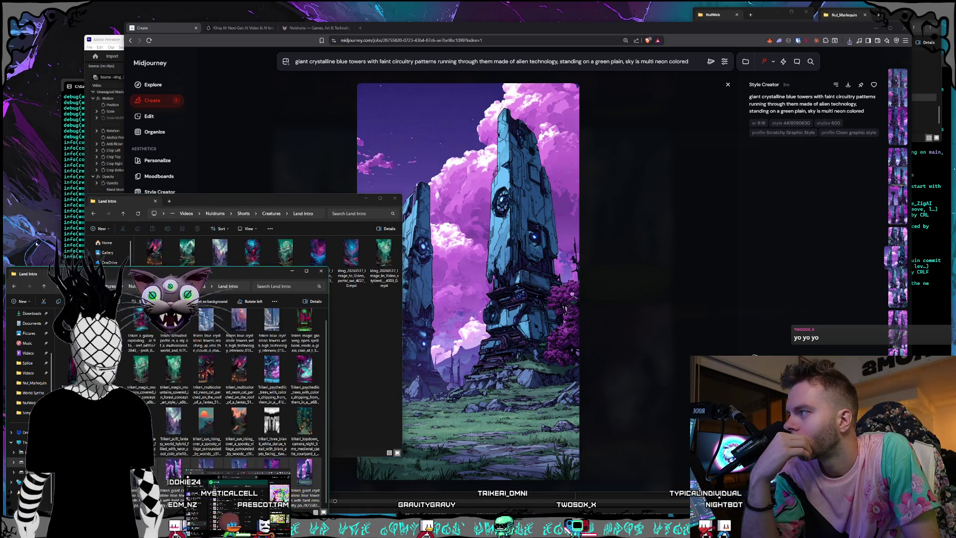
left_click_drag(216, 200, 205, 202)
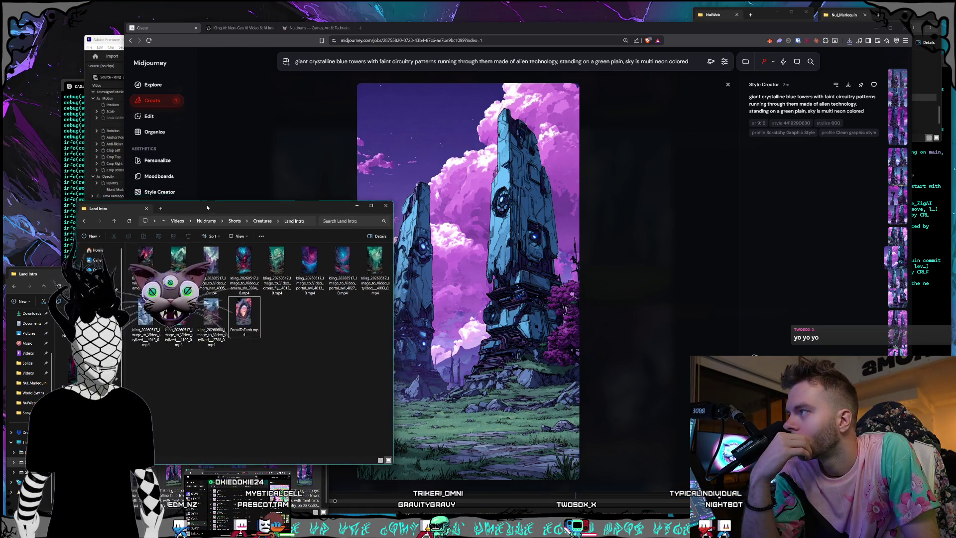
left_click(48, 277)
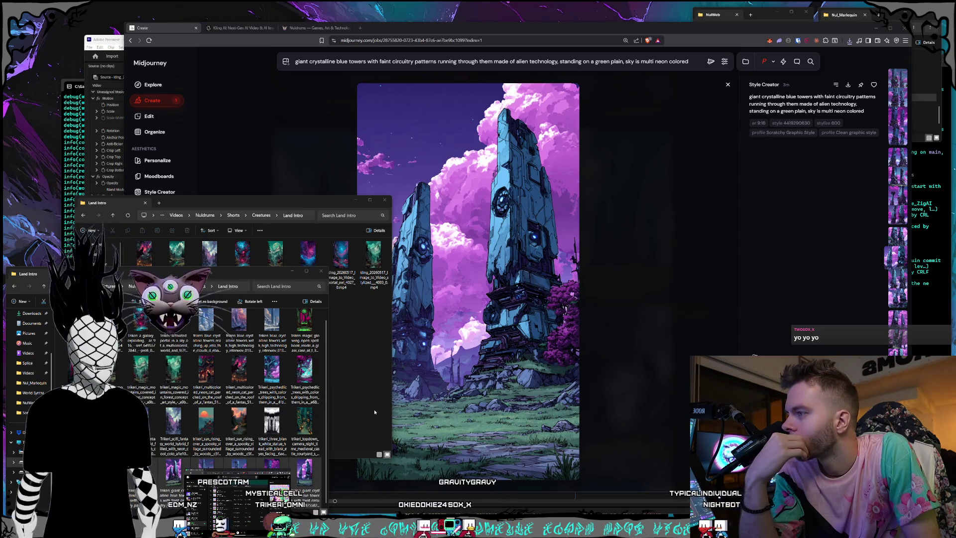
Step: Open a saved tower PNG in Photos, flip back and forth through the images, then close it
double_click(128, 480)
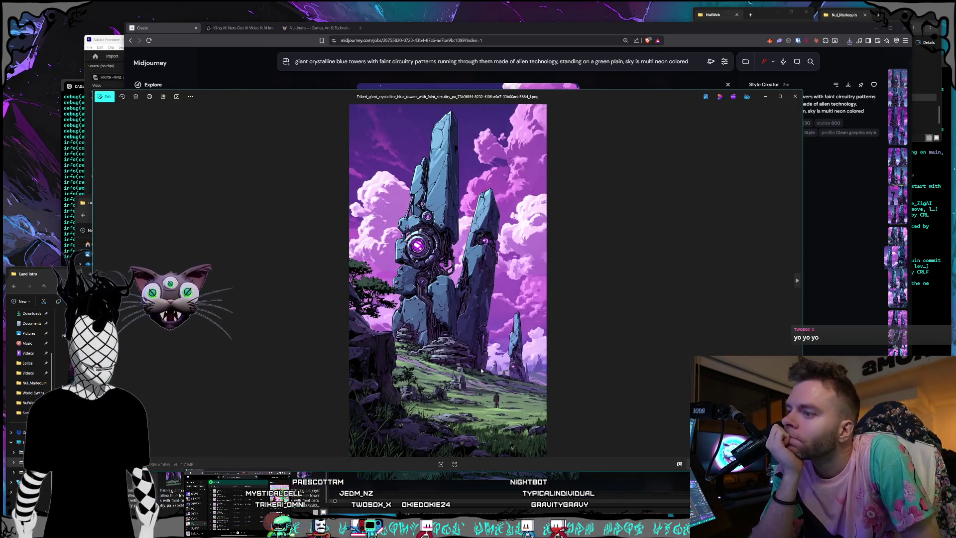
key("Right")
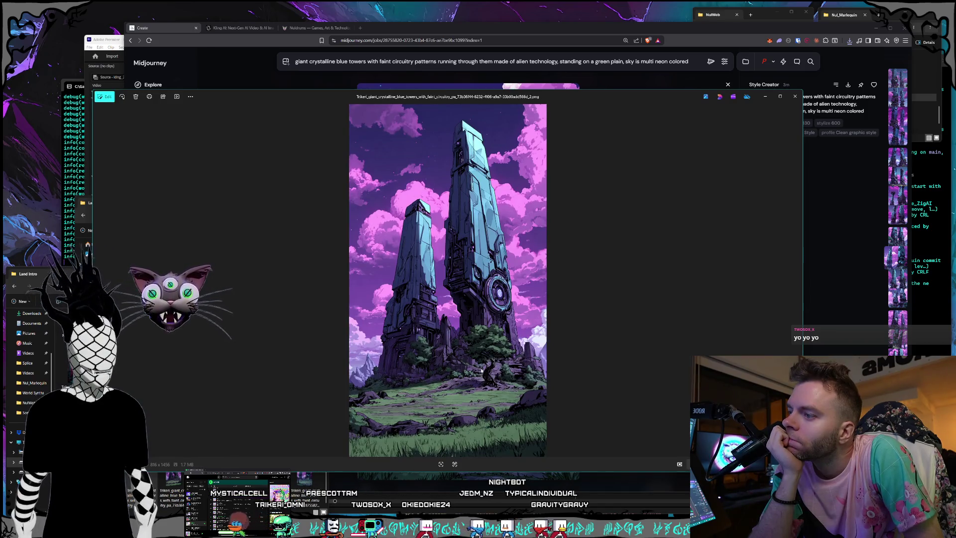
key("Left")
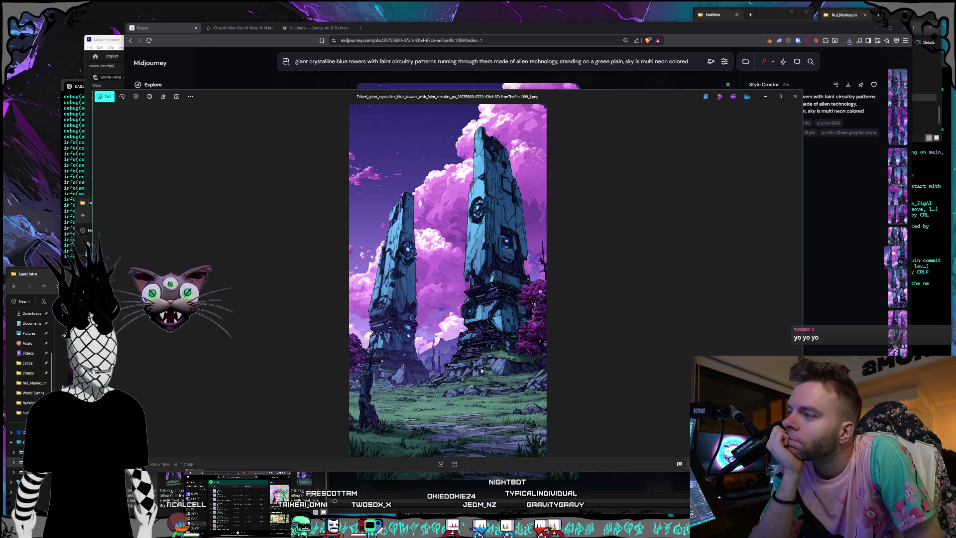
key("Left")
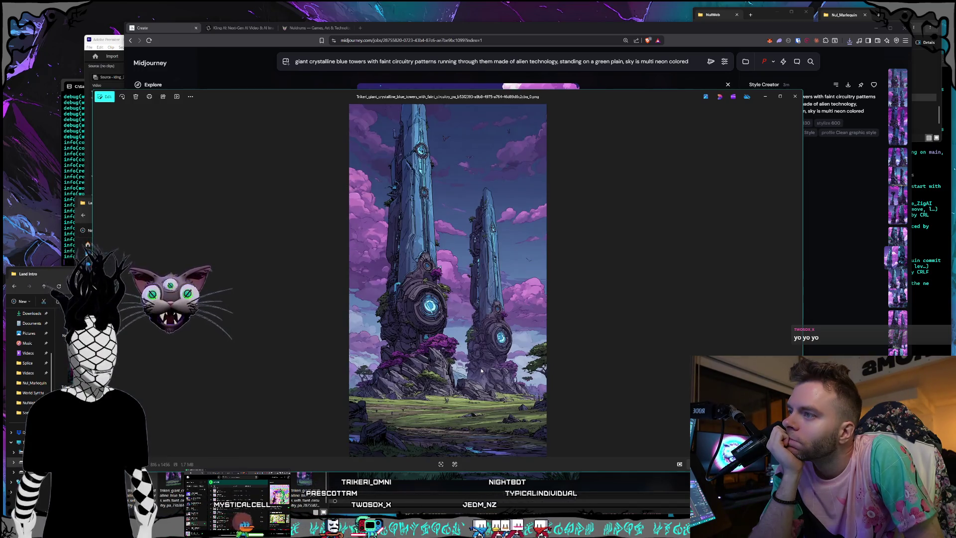
key("Left")
key("Left")
key("Left")
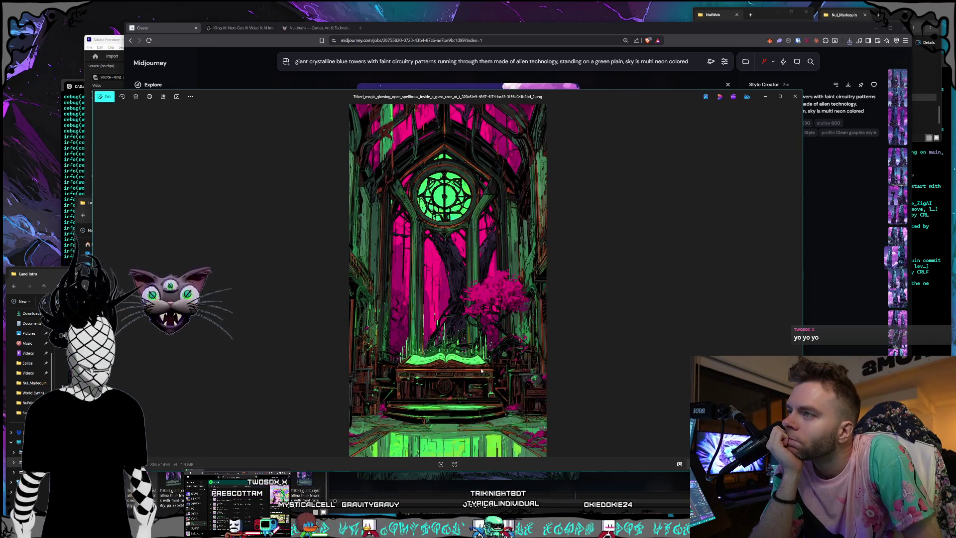
key("Right")
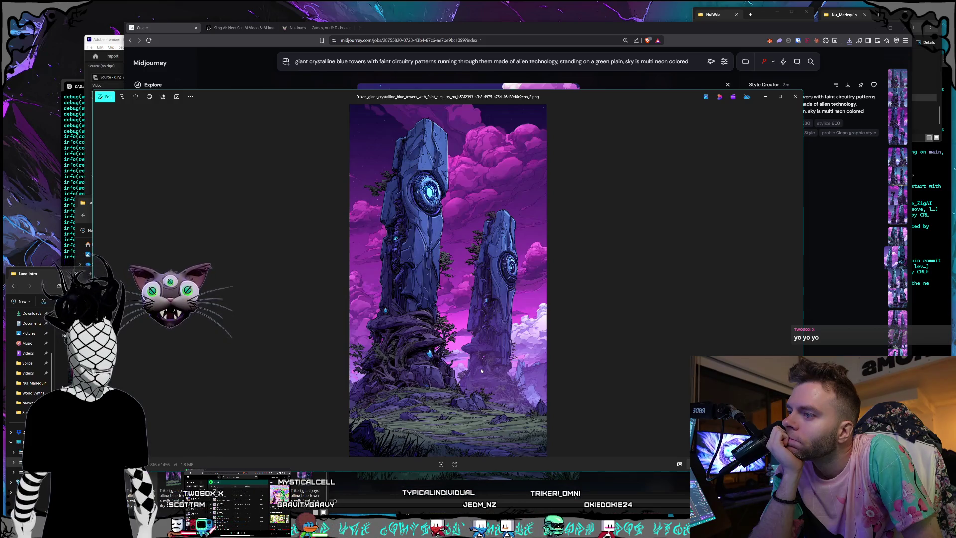
key("Left")
key("Left")
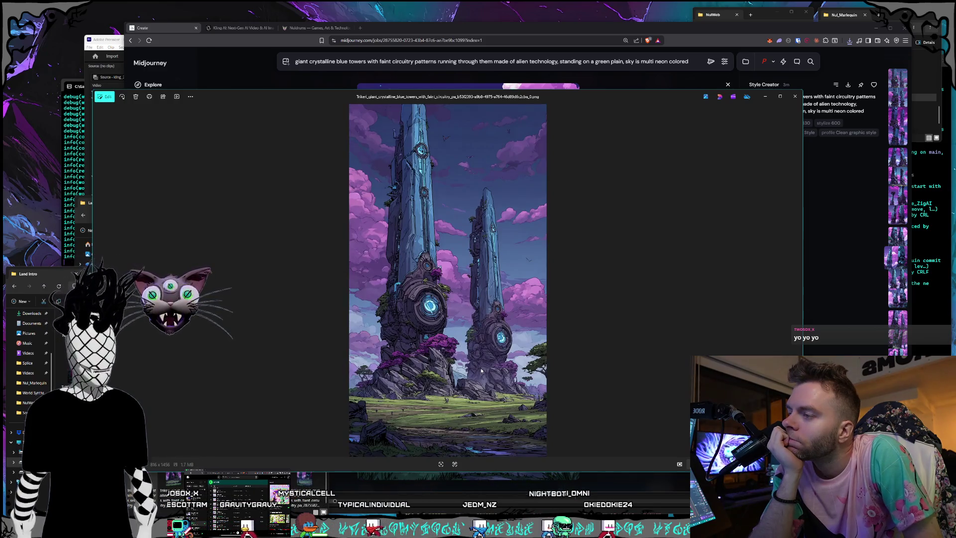
key("Left")
key("Left")
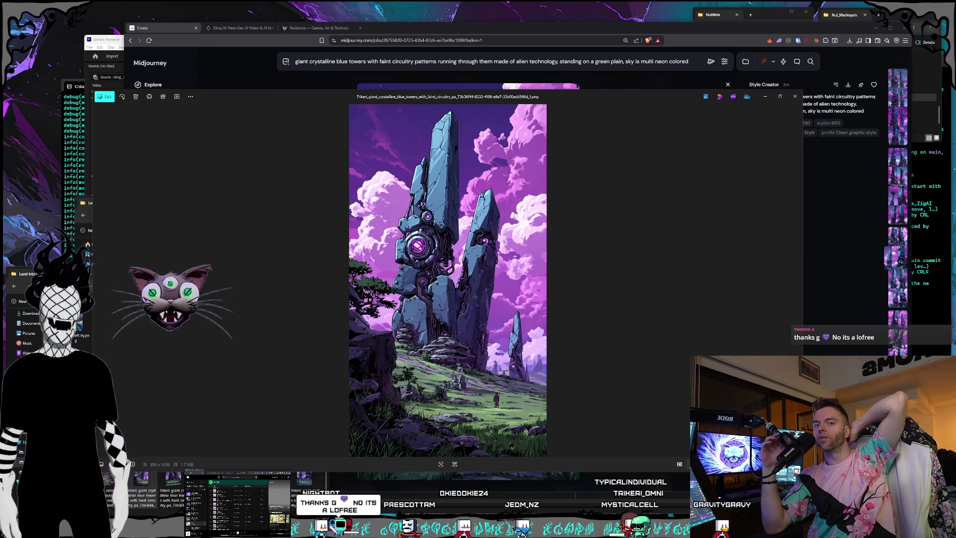
key("Escape")
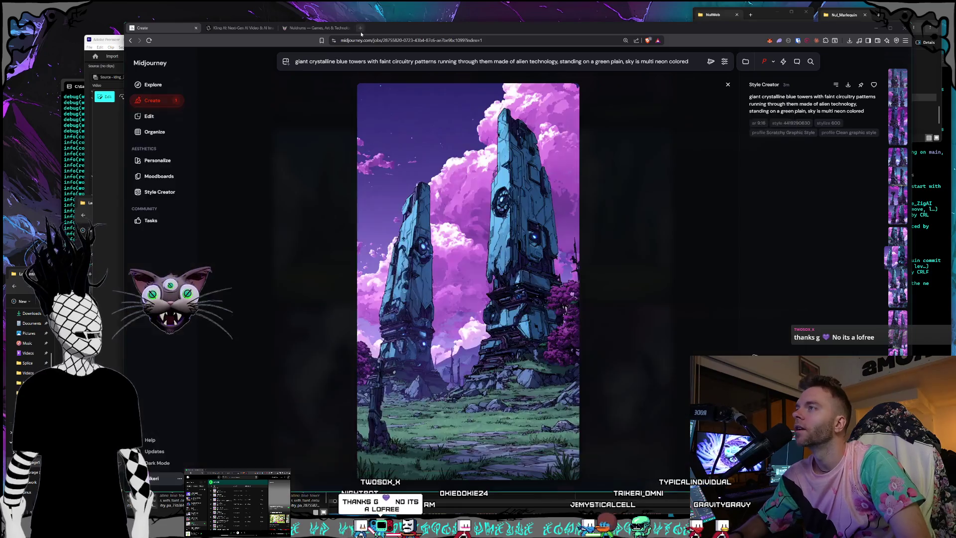
left_click(360, 28)
type("lofr")
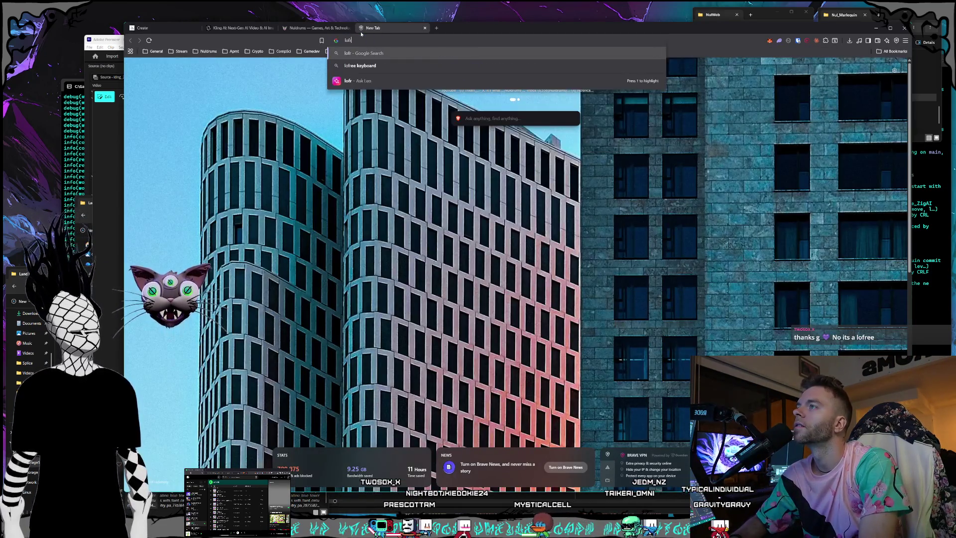
type("ee keyboard")
key("Return")
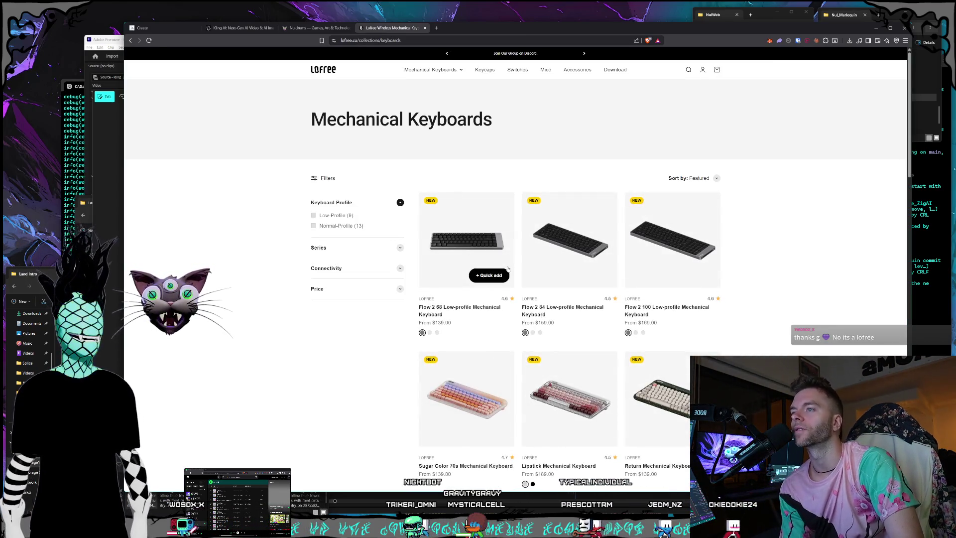
scroll(599, 253, "down", 5)
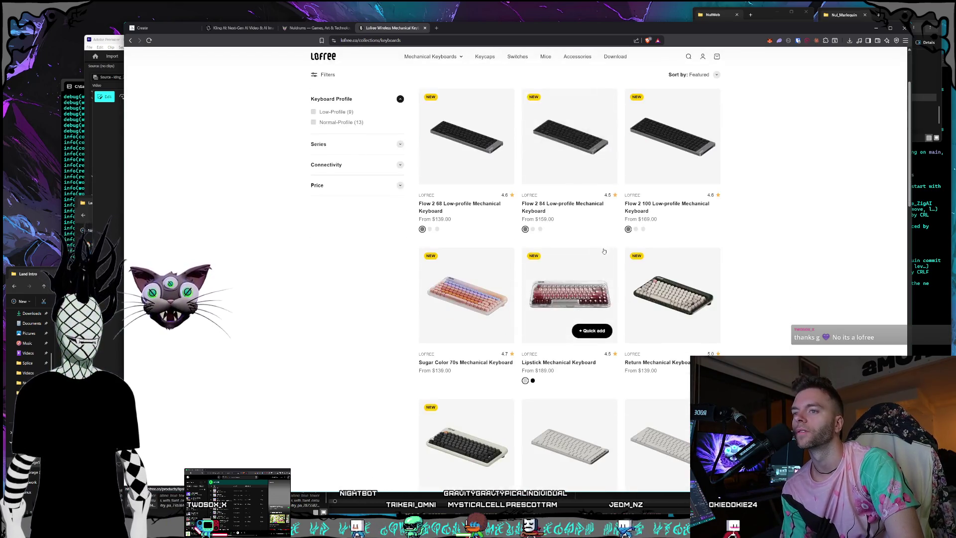
scroll(600, 252, "down", 3)
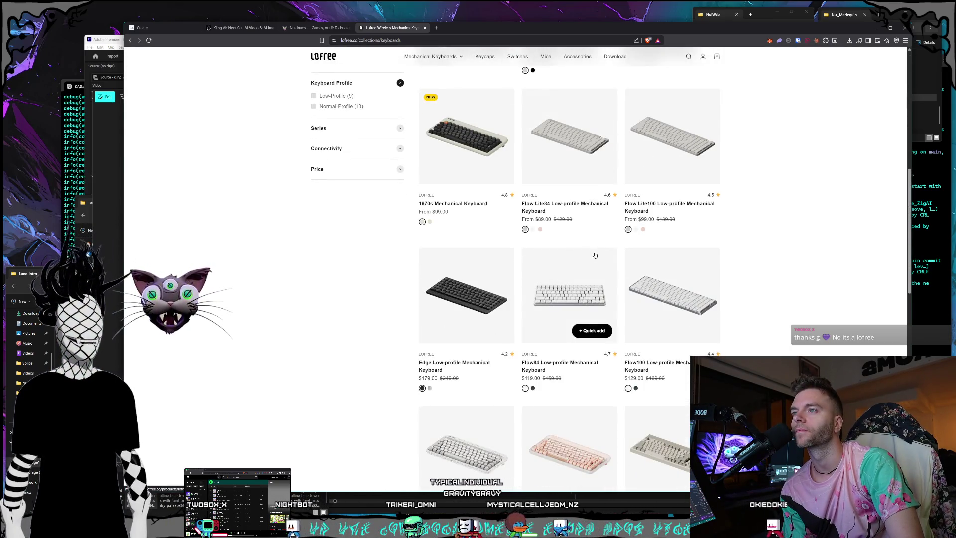
scroll(595, 255, "down", 3)
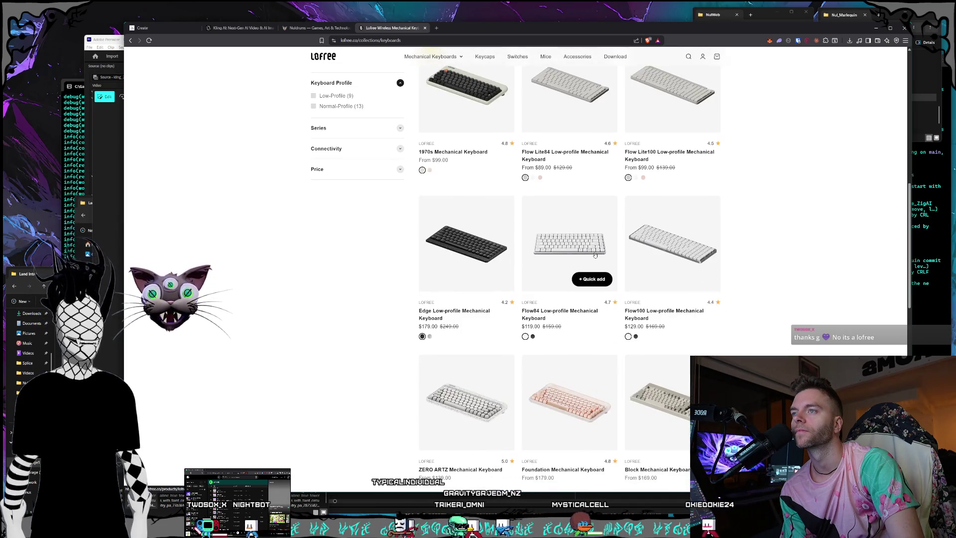
scroll(595, 255, "down", 3)
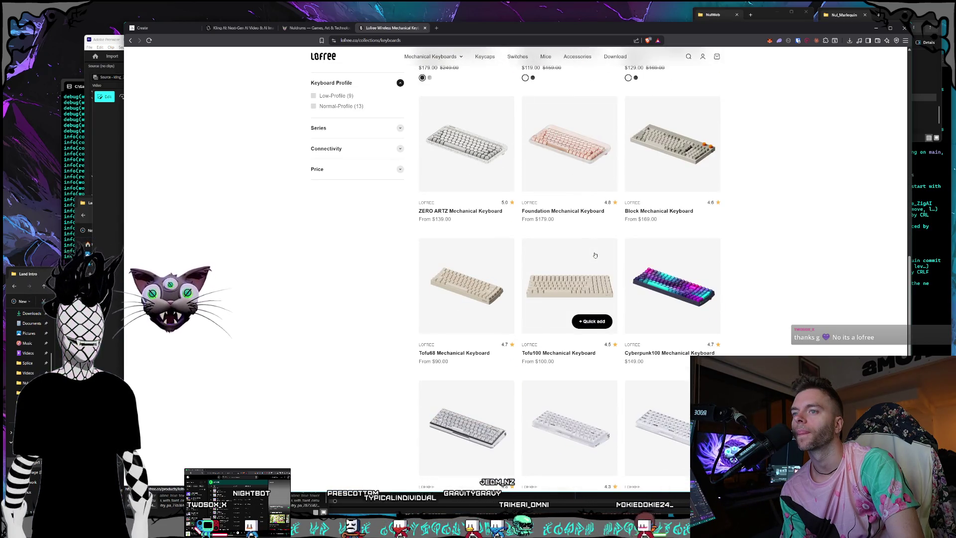
scroll(623, 262, "down", 1)
left_click(658, 268)
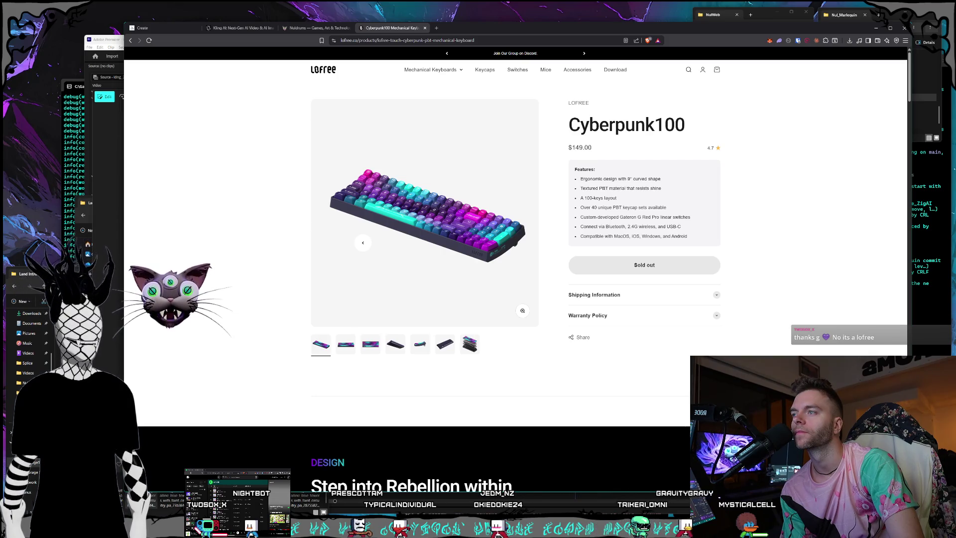
left_click(420, 344)
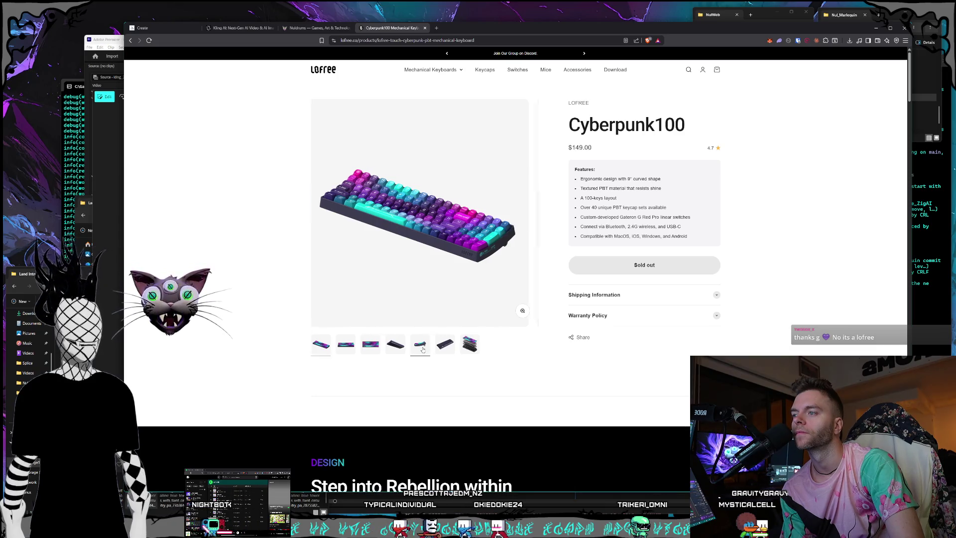
left_click(464, 348)
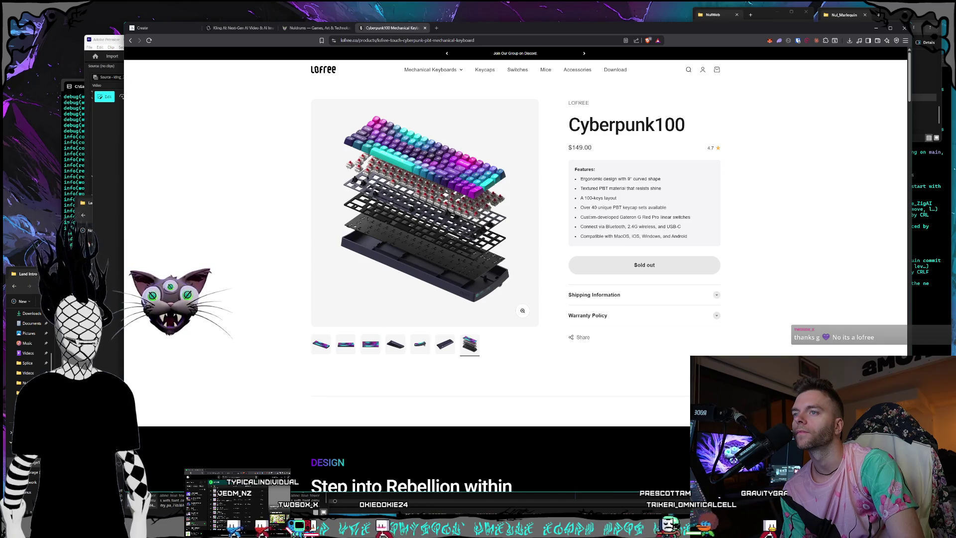
mouse_move(645, 218)
left_mouse_down()
mouse_move(666, 218)
mouse_move(581, 218)
mouse_move(650, 217)
left_mouse_up()
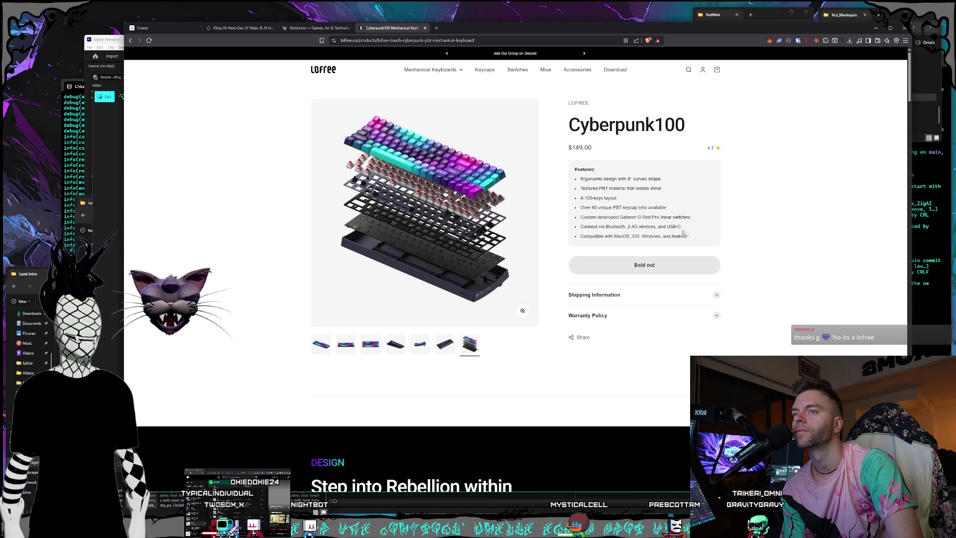
left_click_drag(695, 228, 581, 208)
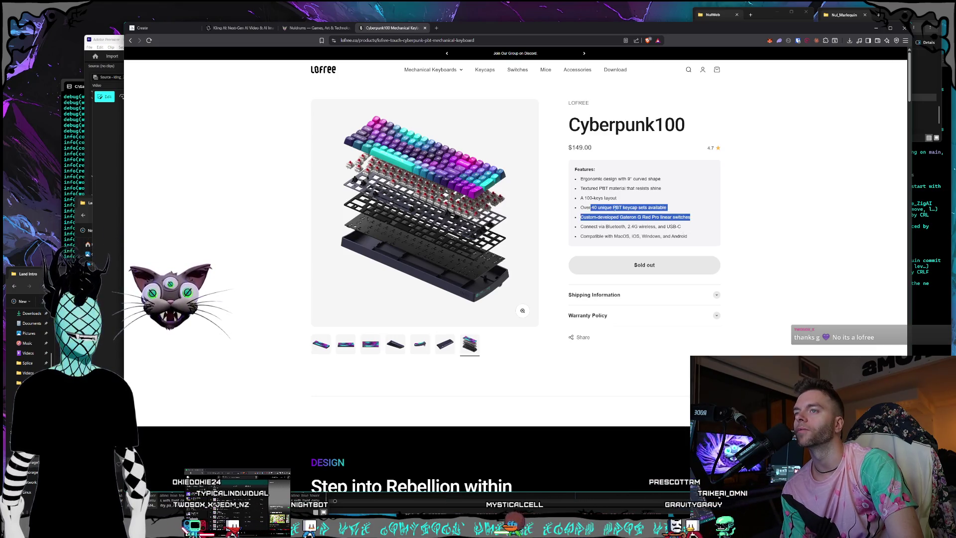
left_click(581, 209)
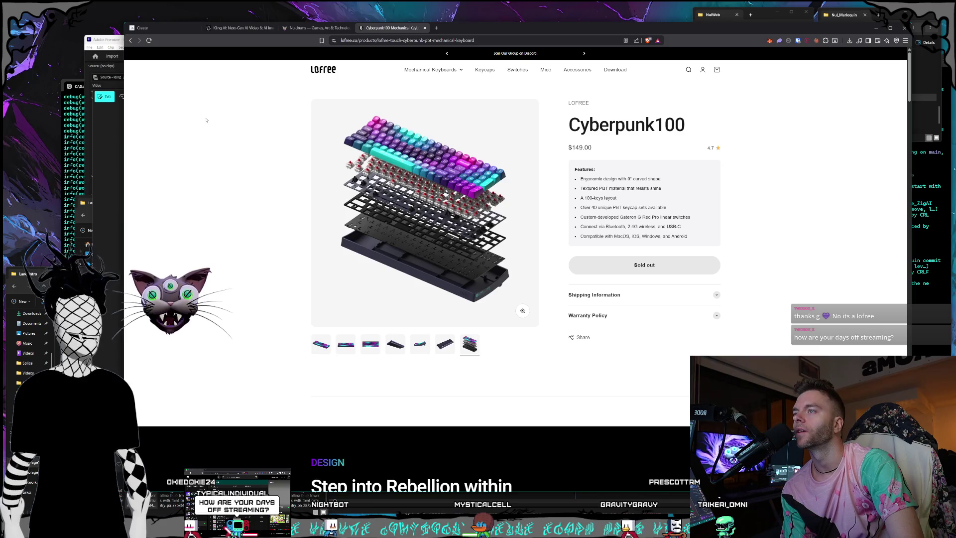
left_click(132, 41)
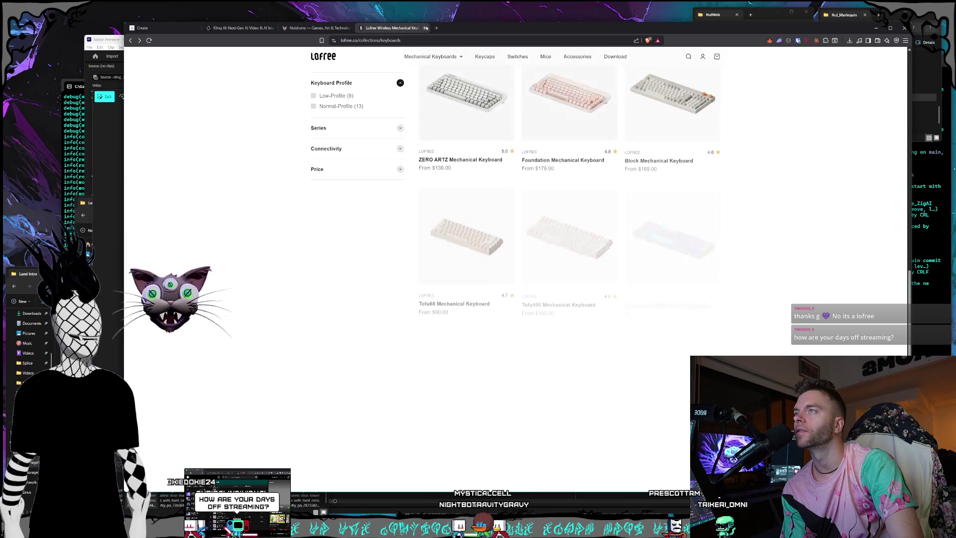
left_click(426, 28)
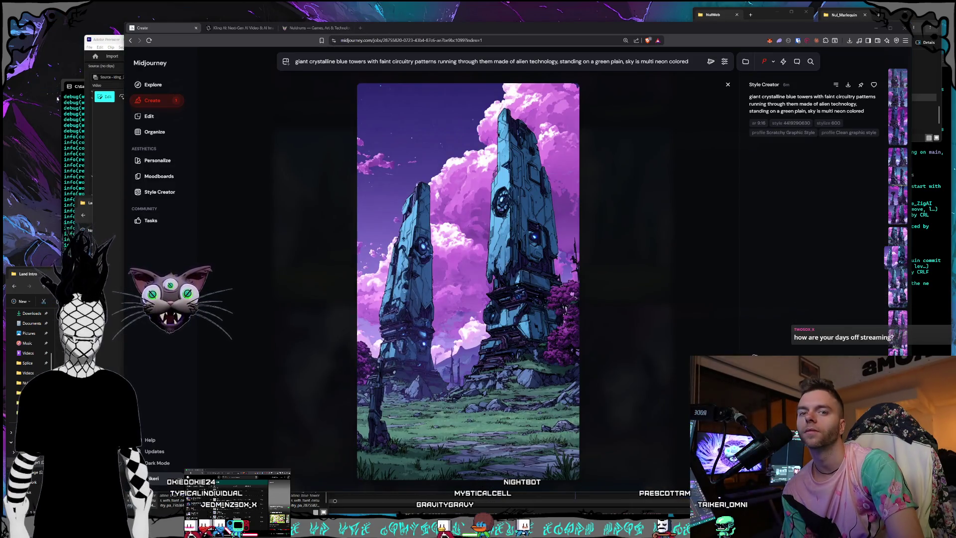
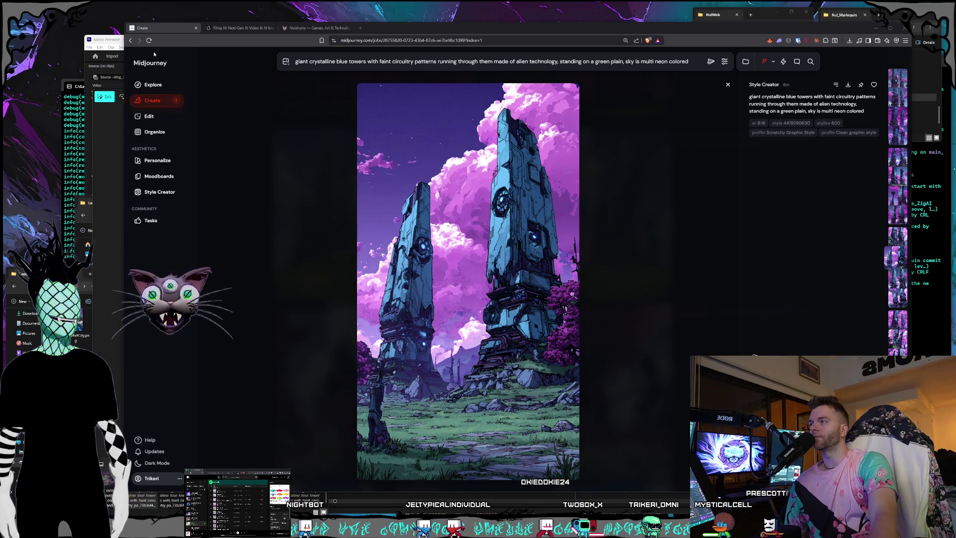
Step: Check the Kling AI valley drone fly-up video page, shrink the browser, then return to Premiere
left_click(244, 29)
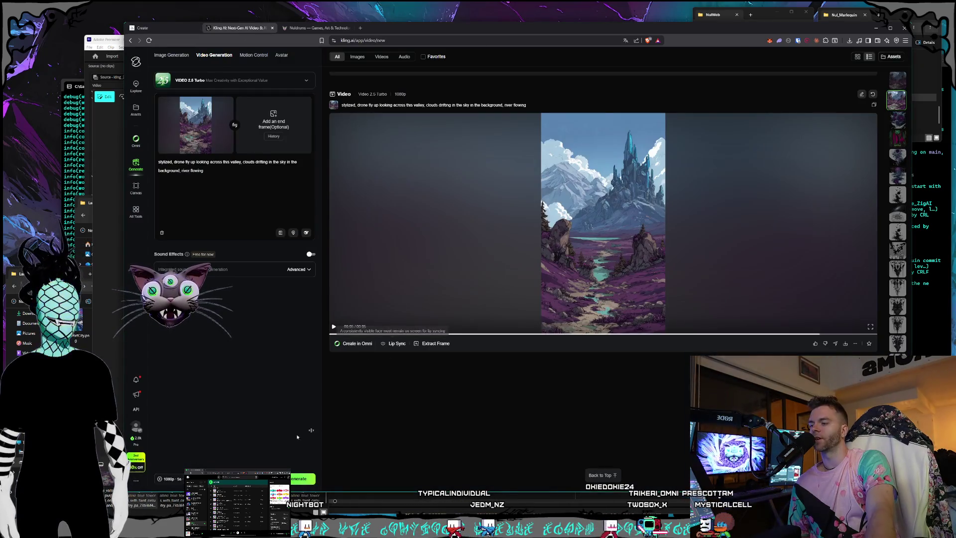
left_click_drag(125, 491, 141, 473)
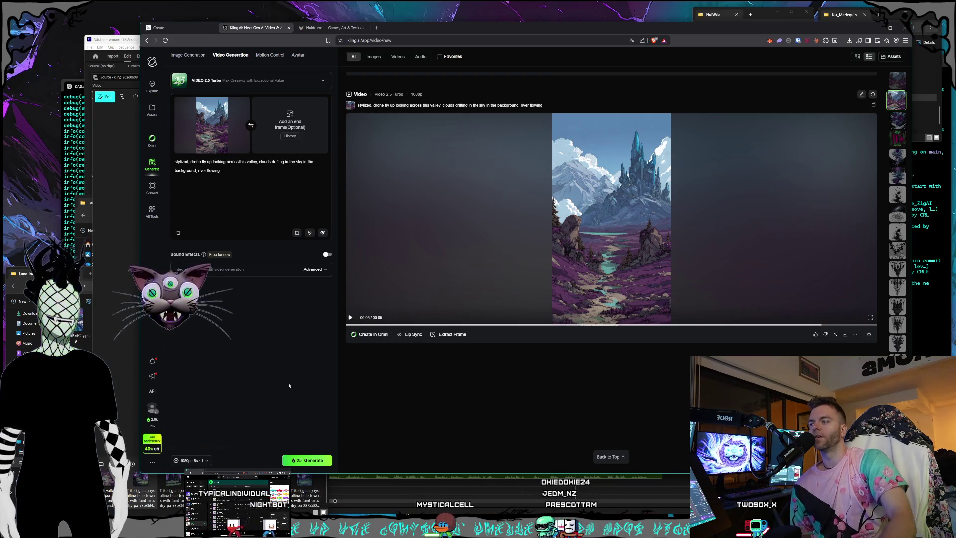
left_click(120, 38)
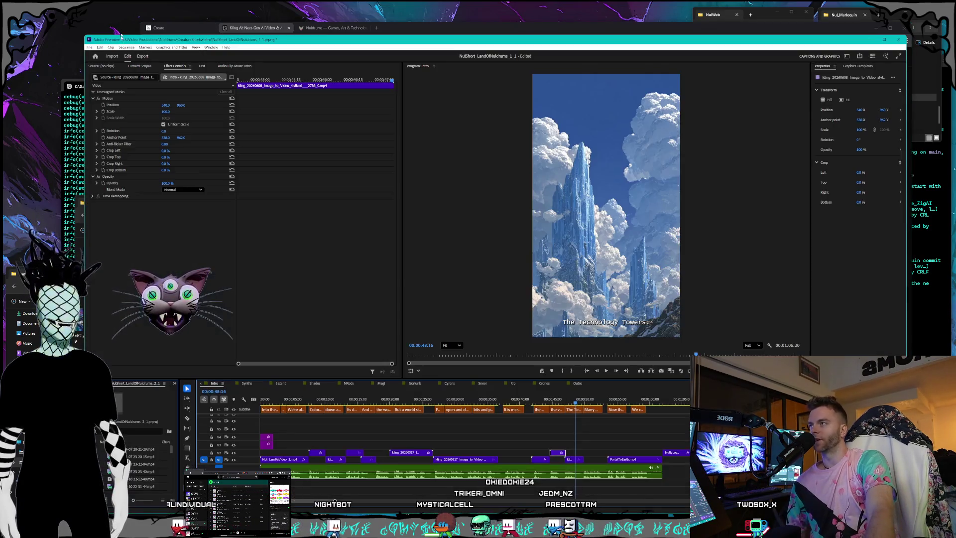
Step: Make the Premiere window narrower and open the blue crystalline towers PNG in Photos
left_click_drag(19, 127, 230, 10)
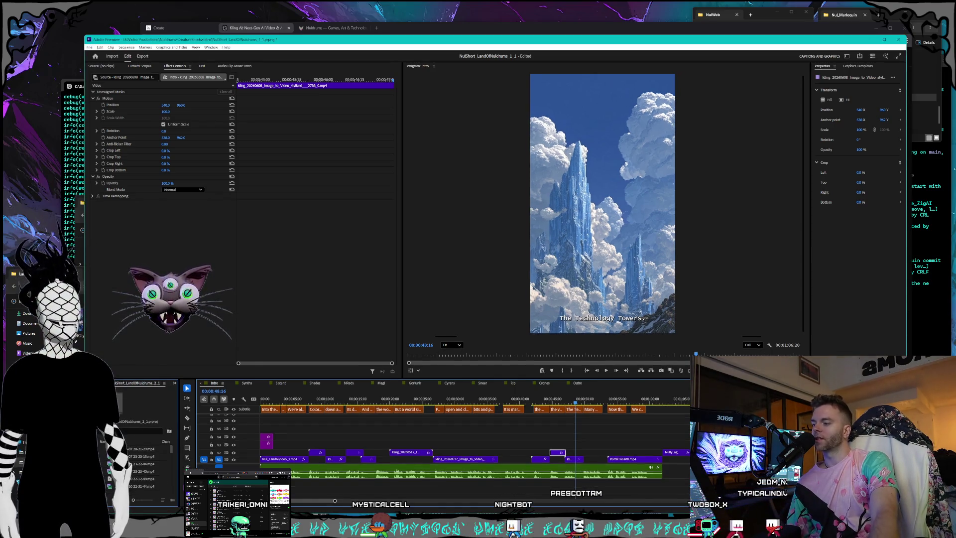
left_click_drag(100, 487, 116, 466)
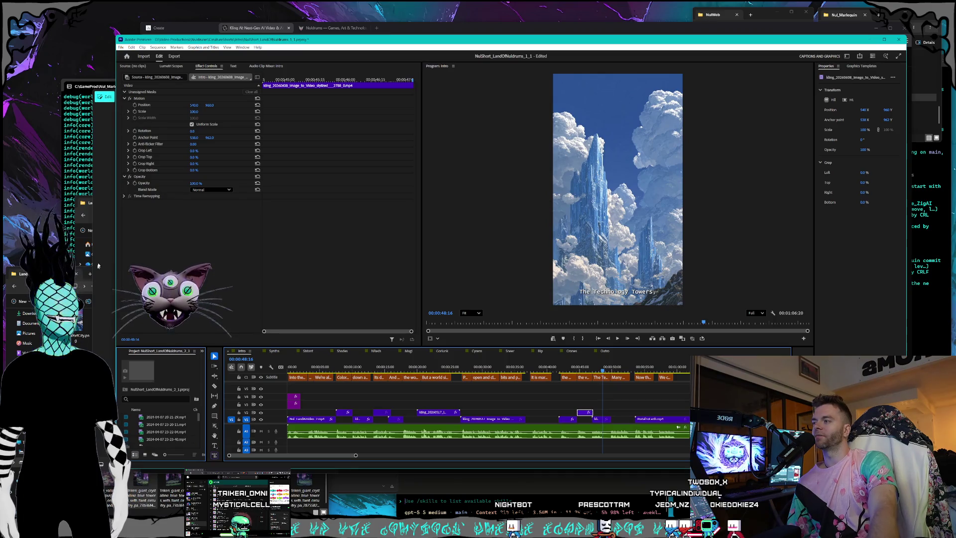
double_click(103, 249)
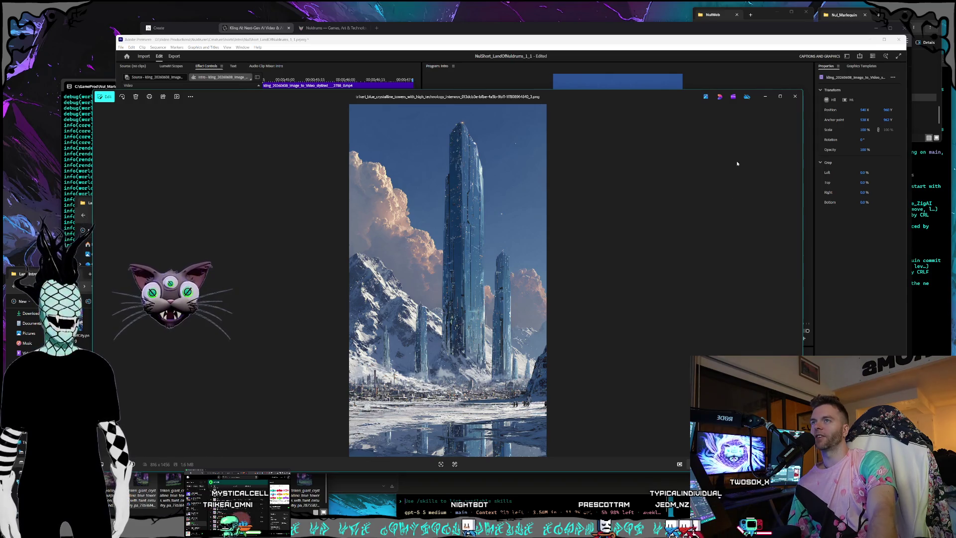
Step: Close the crystalline towers image in Photos
left_click(795, 97)
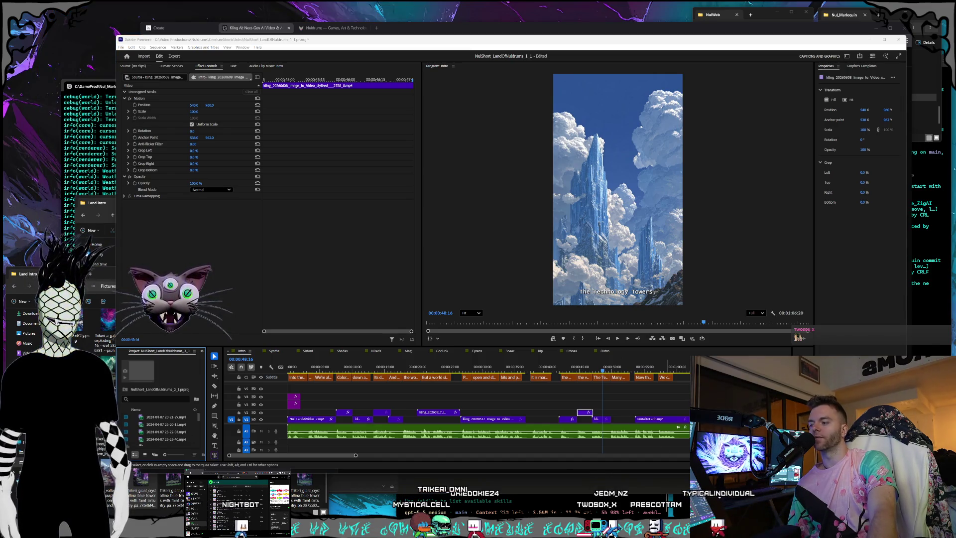
Step: Check the plan usage limits in Claude's Settings, then close Settings
key("alt+Tab")
left_click(301, 485)
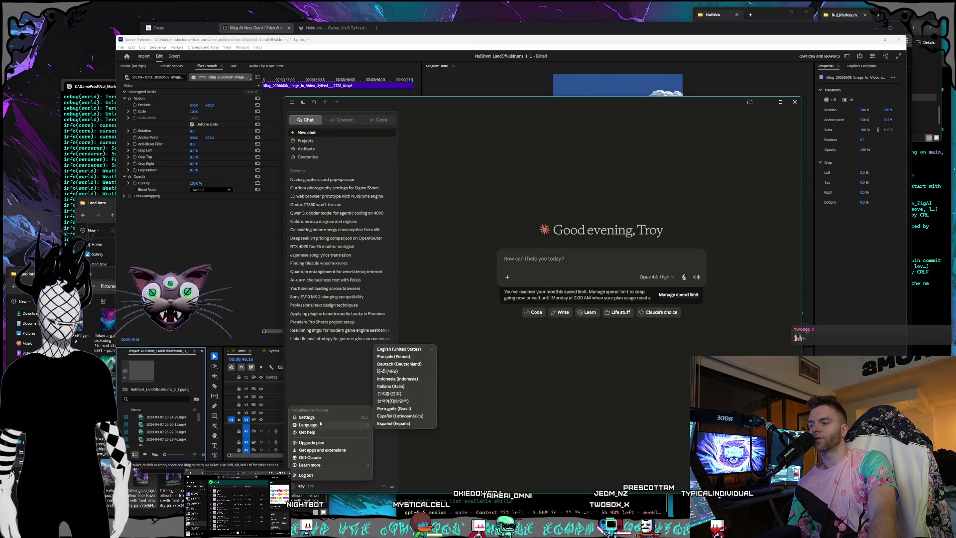
left_click(312, 421)
left_click(417, 259)
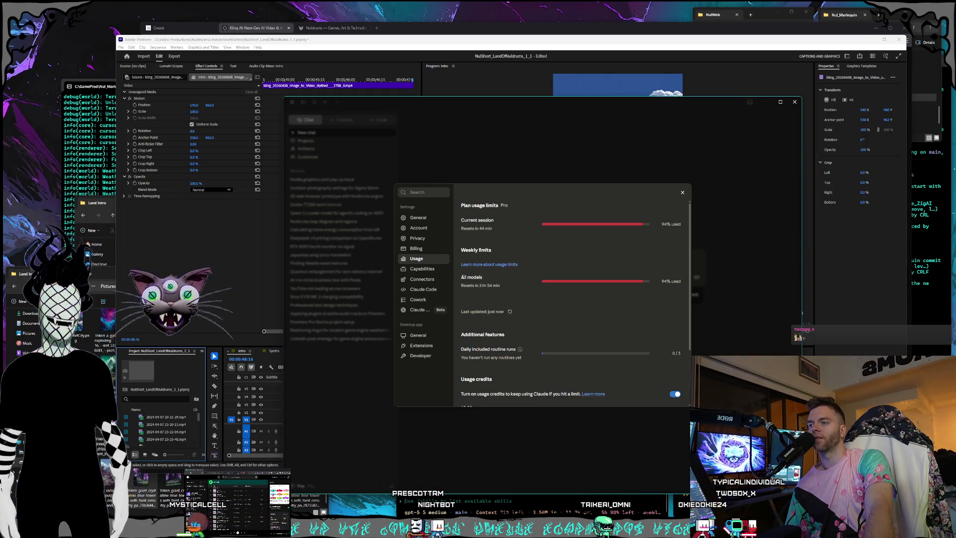
left_click(683, 193)
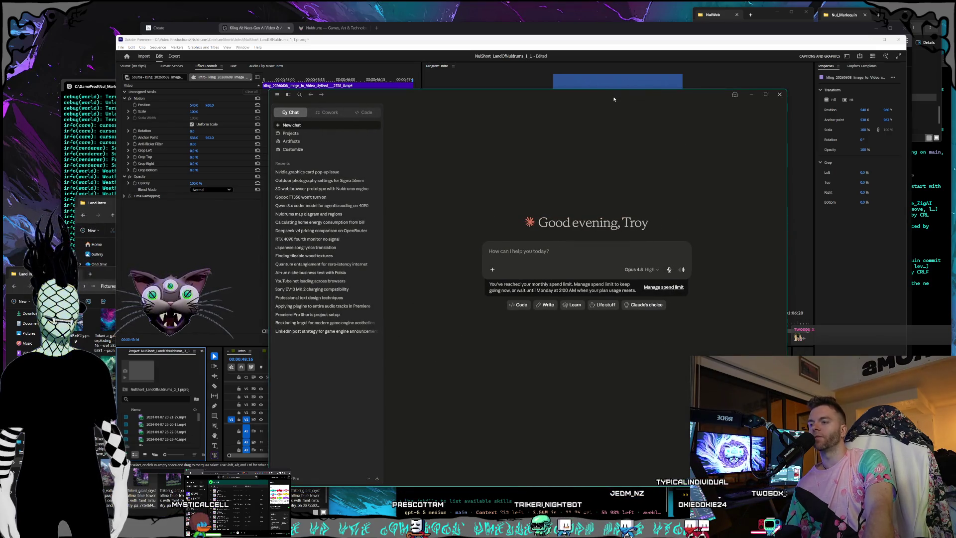
Step: Close the Claude app and bring the animation group and Nul_Marlequin terminals forward
left_click_drag(592, 95, 599, 104)
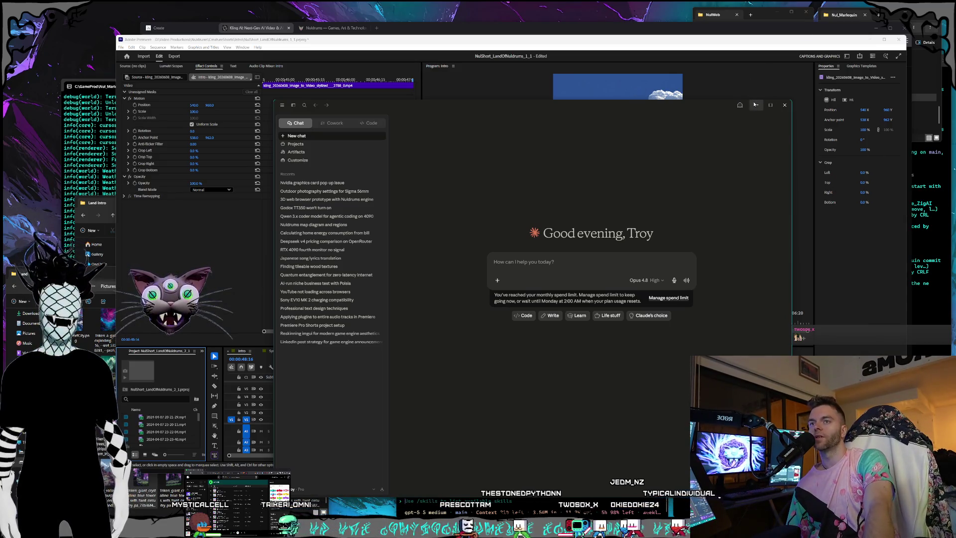
left_click(783, 106)
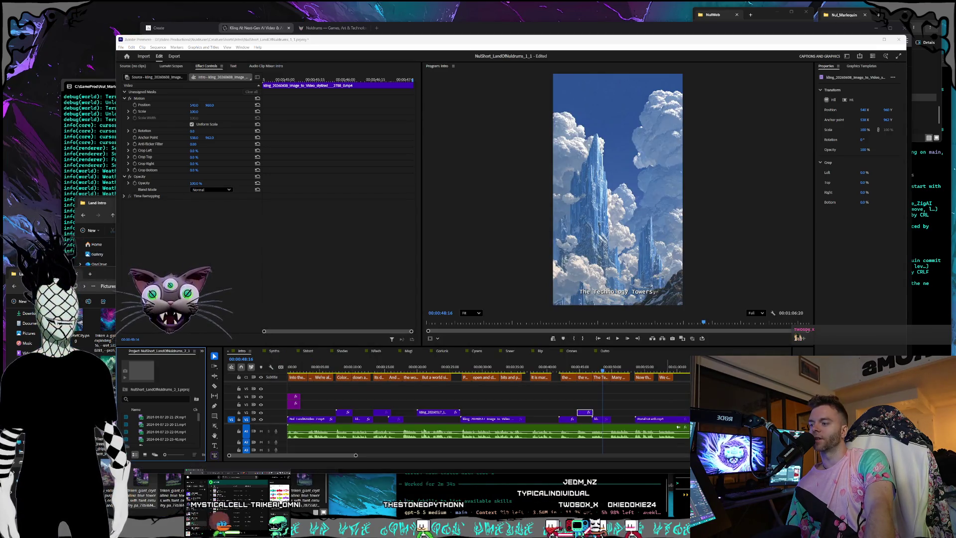
key("alt+Tab")
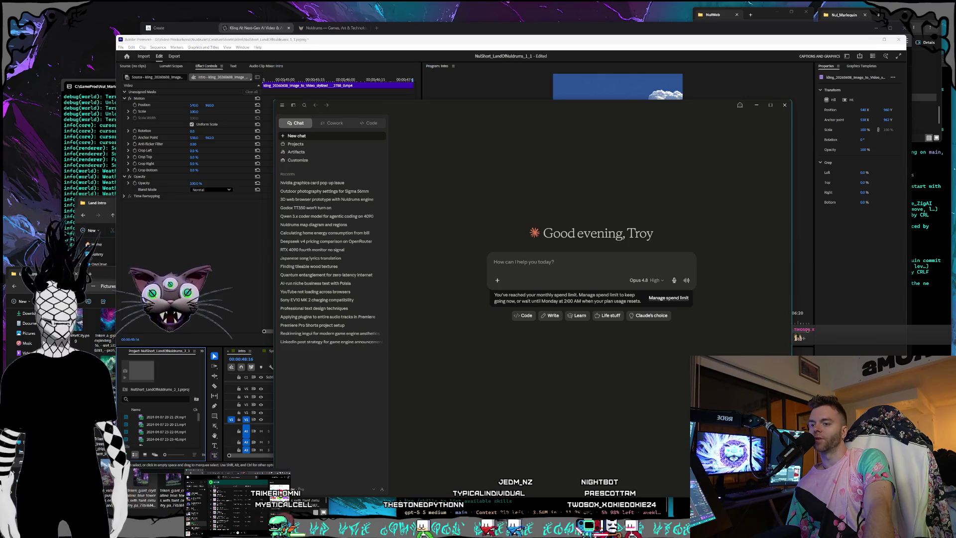
key("alt+Tab")
key("alt+Tab")
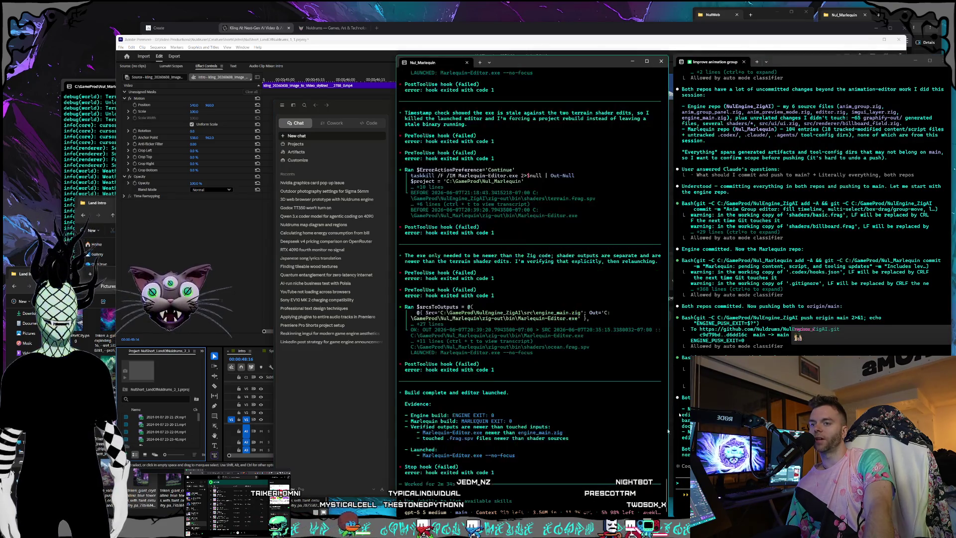
key("alt+Tab")
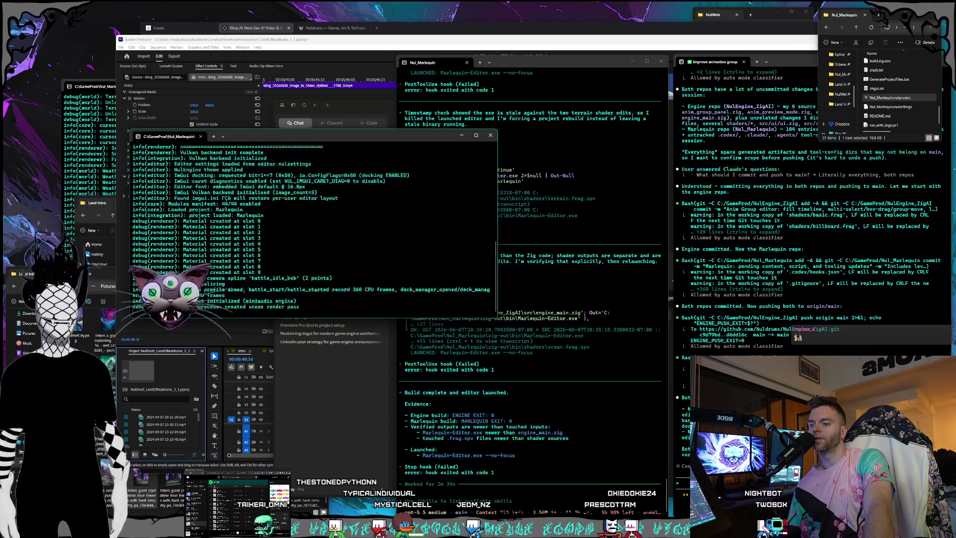
Step: Bring the Marlequin editor showing 'The Hollow' level to the front from the taskbar
mouse_move(588, 483)
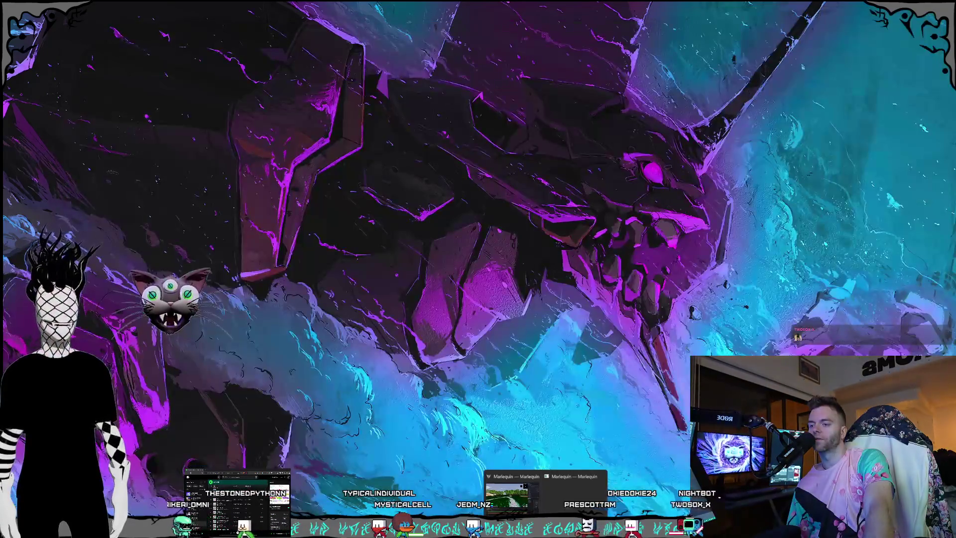
left_click(507, 496)
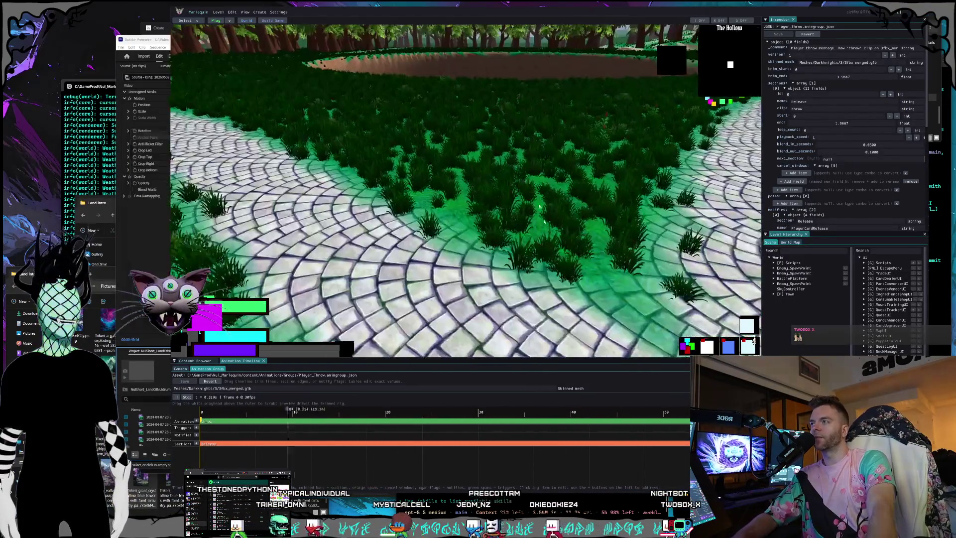
Step: Switch to animation editing, add then delete a PlayerCardRelease trigger, and preview frames 24–48
left_click(195, 23)
left_click(188, 43)
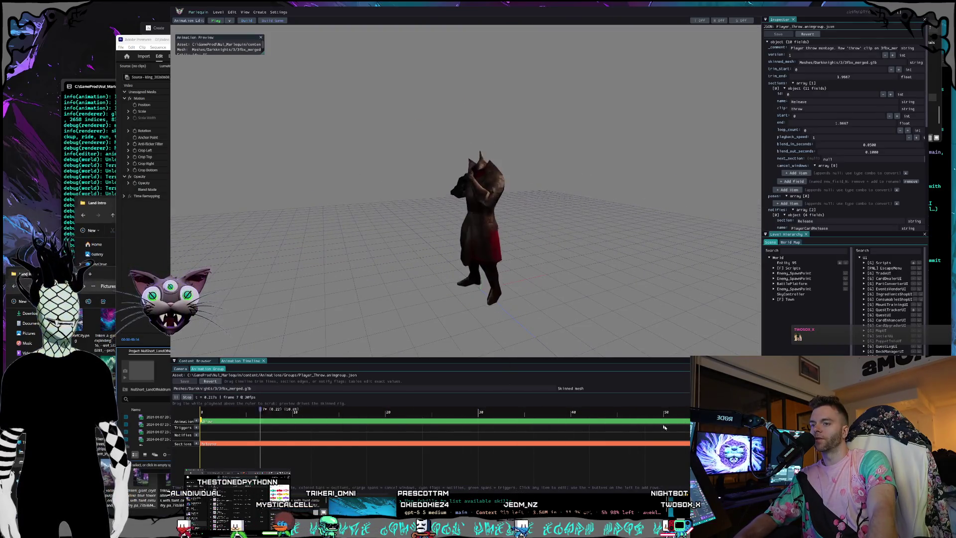
left_click(441, 426)
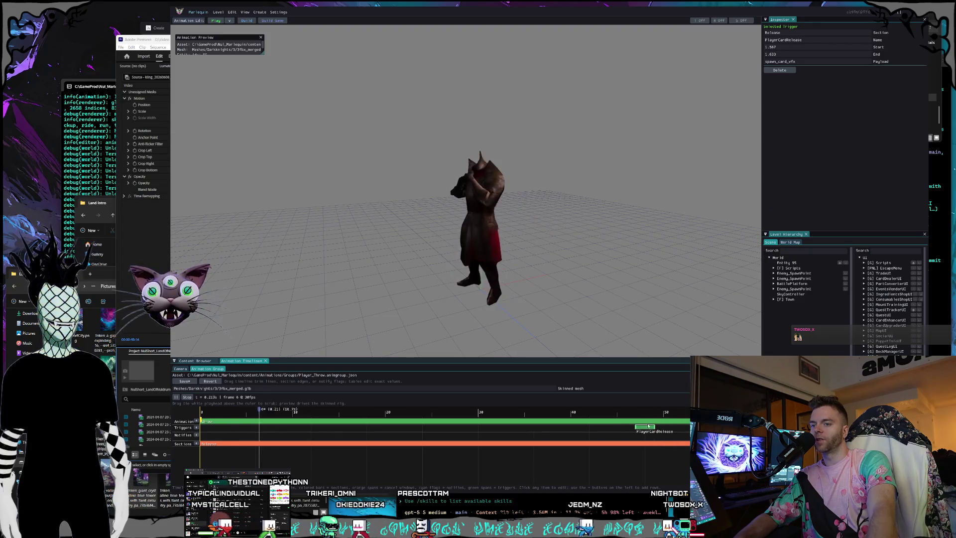
key("Delete")
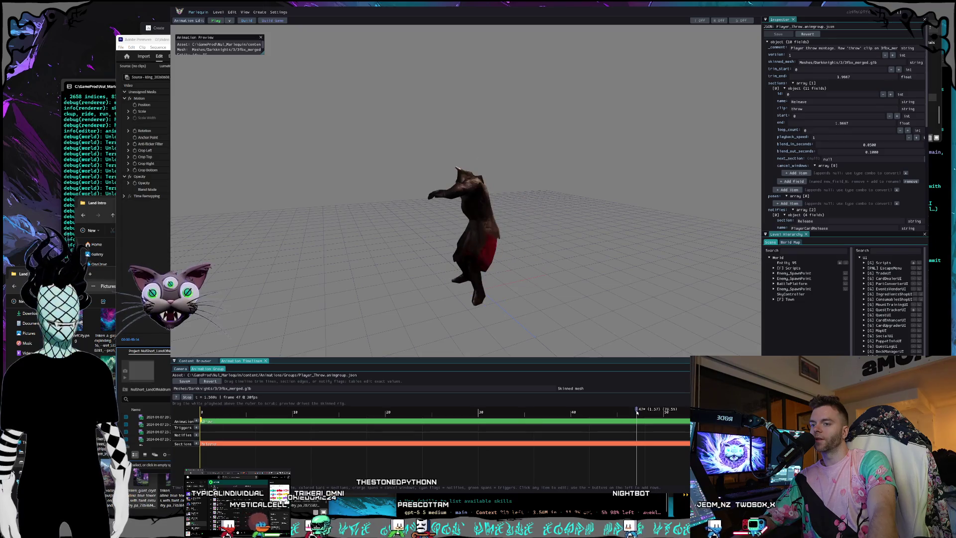
left_click(426, 396)
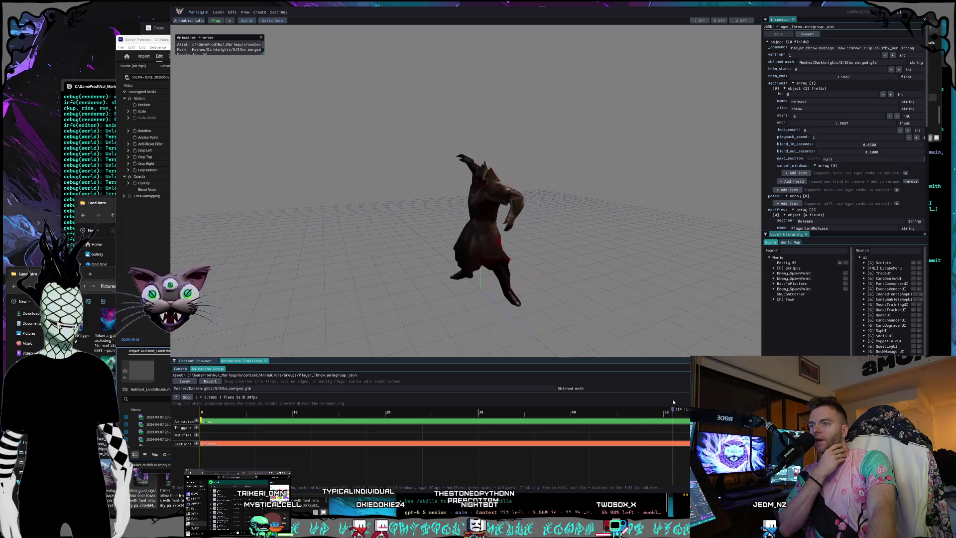
left_click(649, 409)
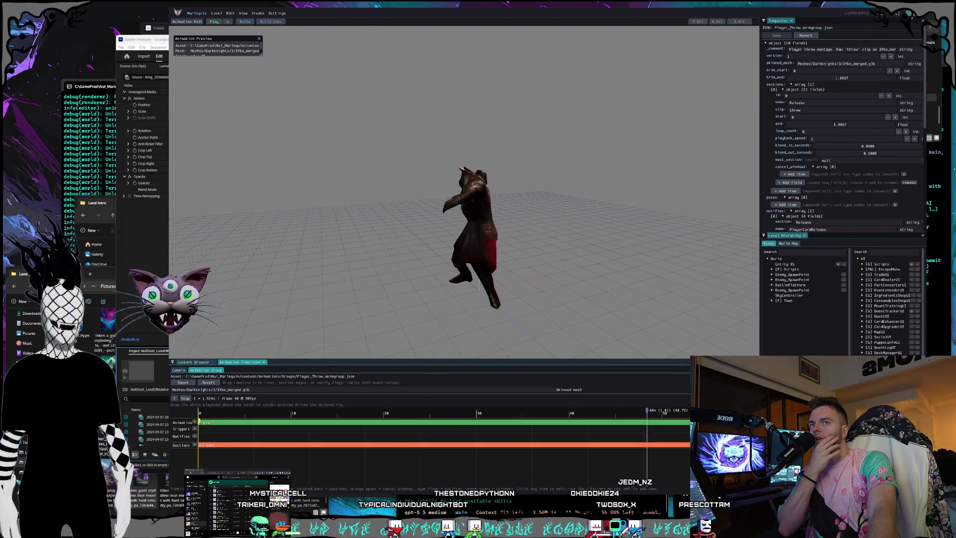
Step: Close the Marlequin editor with Alt+F4 and bring the untitled Ableton Live set forward
key("alt+F4")
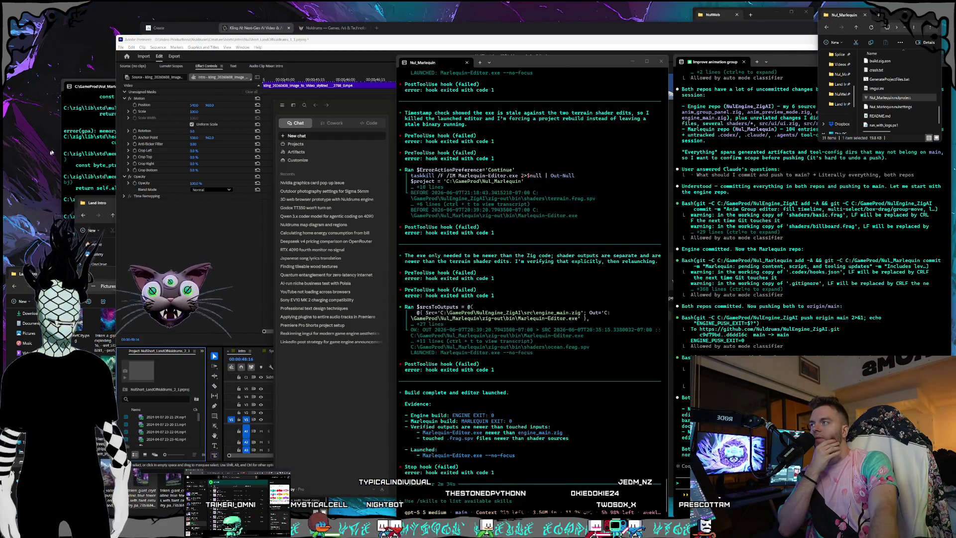
mouse_move(532, 529)
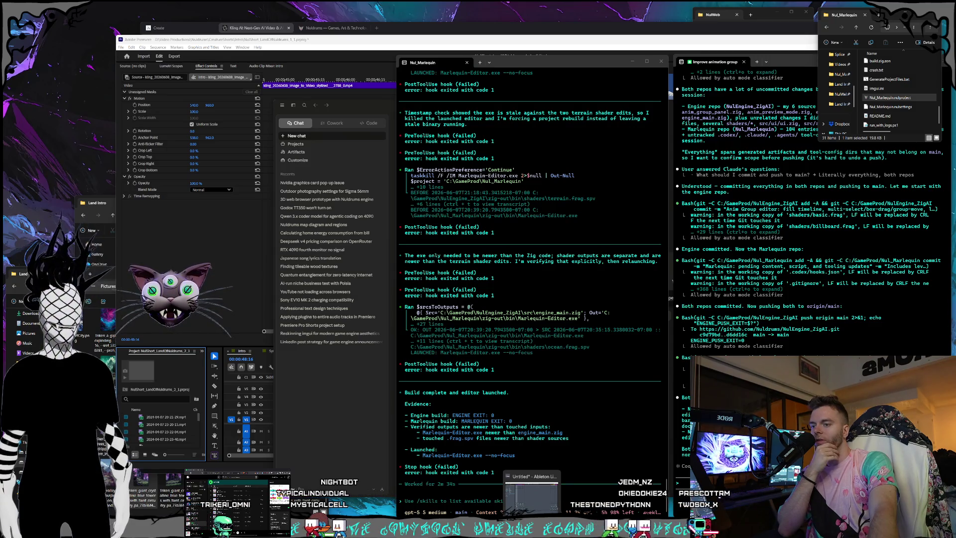
left_click(532, 529)
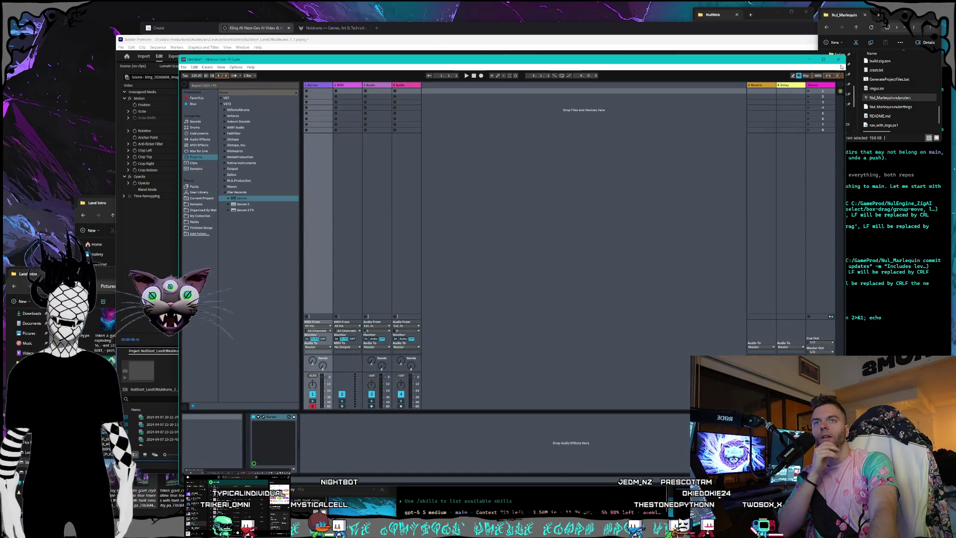
Step: Quit Ableton Live, answering the save prompt, and bring the Premiere edit back to the front
left_click(838, 59)
left_click(519, 289)
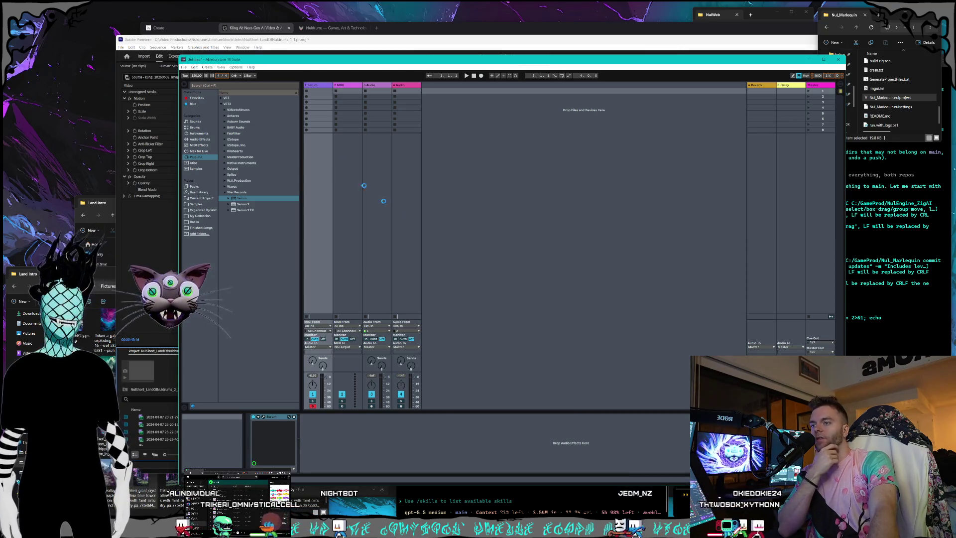
mouse_move(65, 170)
left_mouse_down()
mouse_move(149, 20)
mouse_move(223, 33)
left_mouse_up()
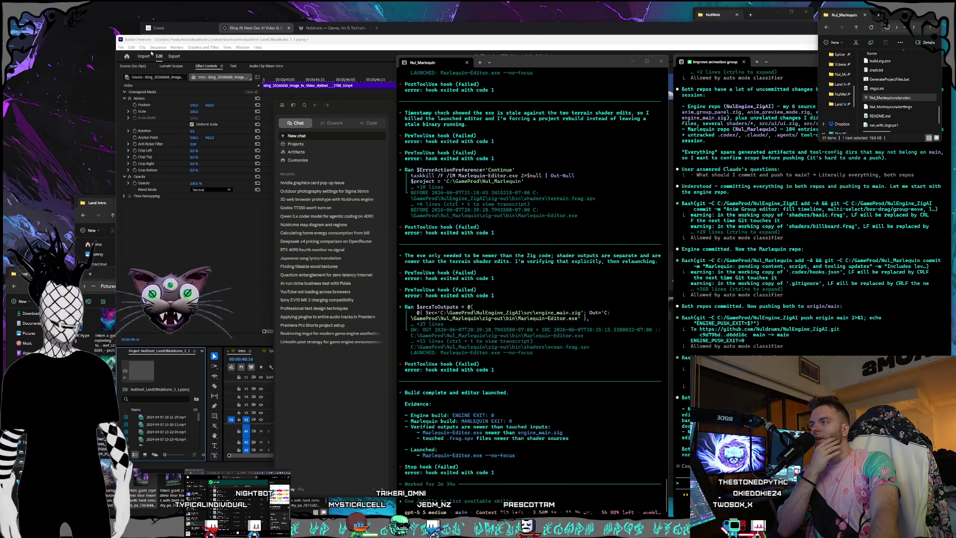
left_click(220, 42)
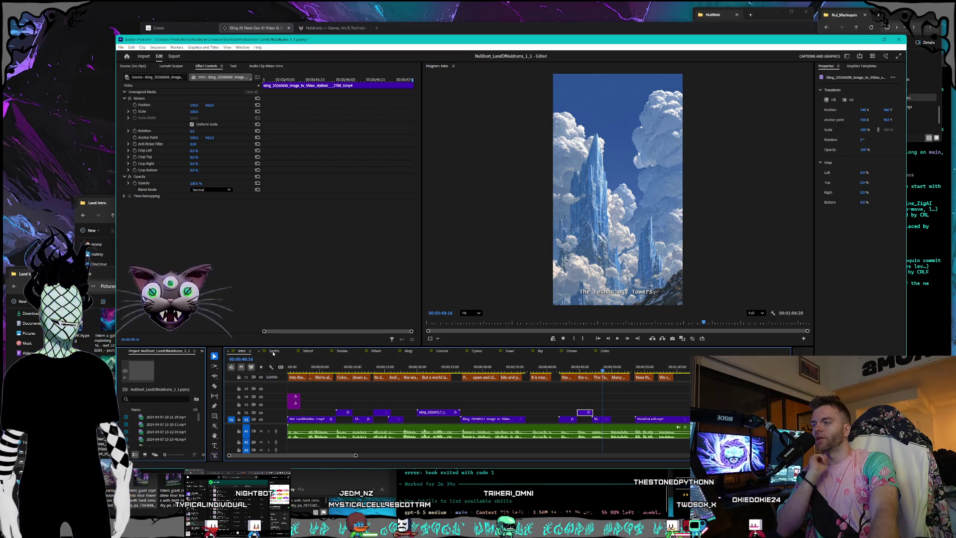
Step: Switch to the Nuldrums website and open its central towers scene
left_click(336, 29)
left_click(527, 399)
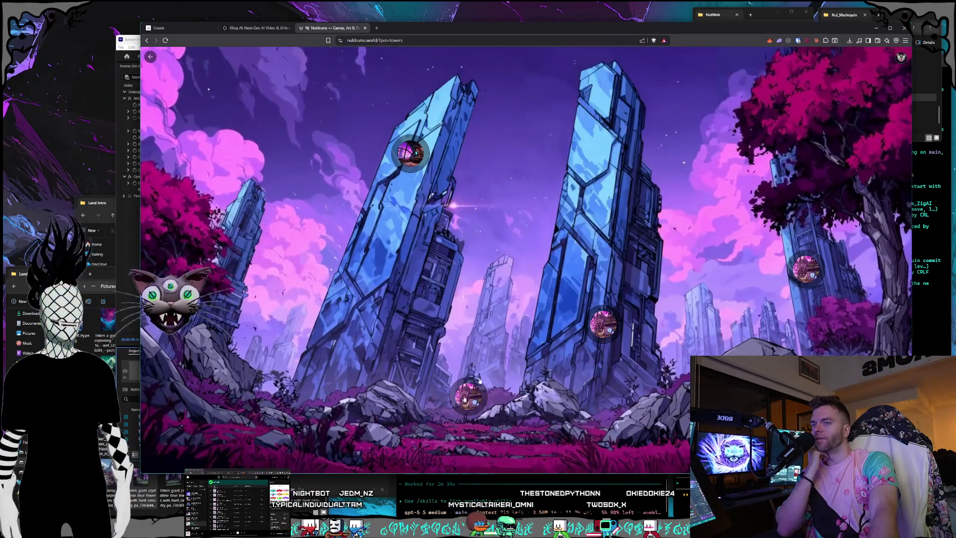
Step: Exit the towers scene to the Nuldrums landing page and return to the Premiere edit
key("Escape")
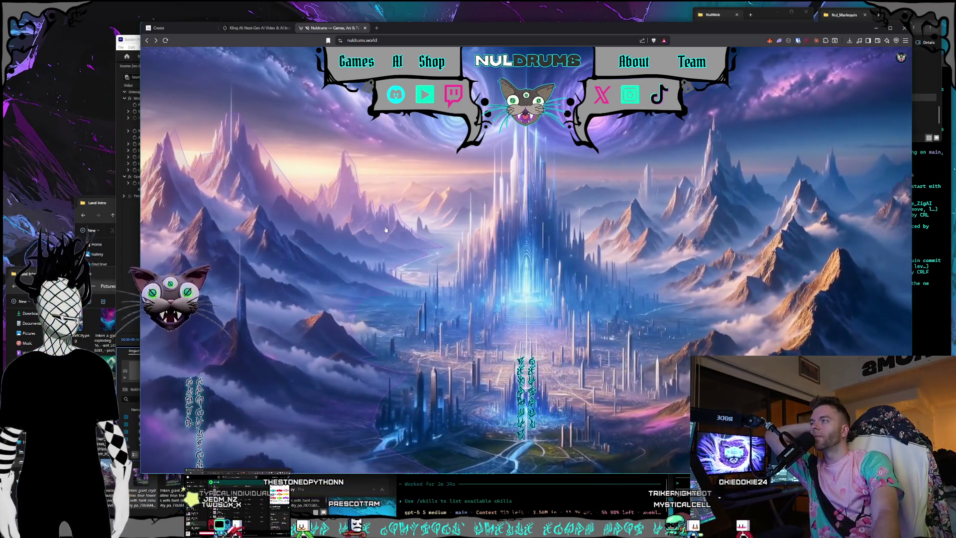
left_click(120, 39)
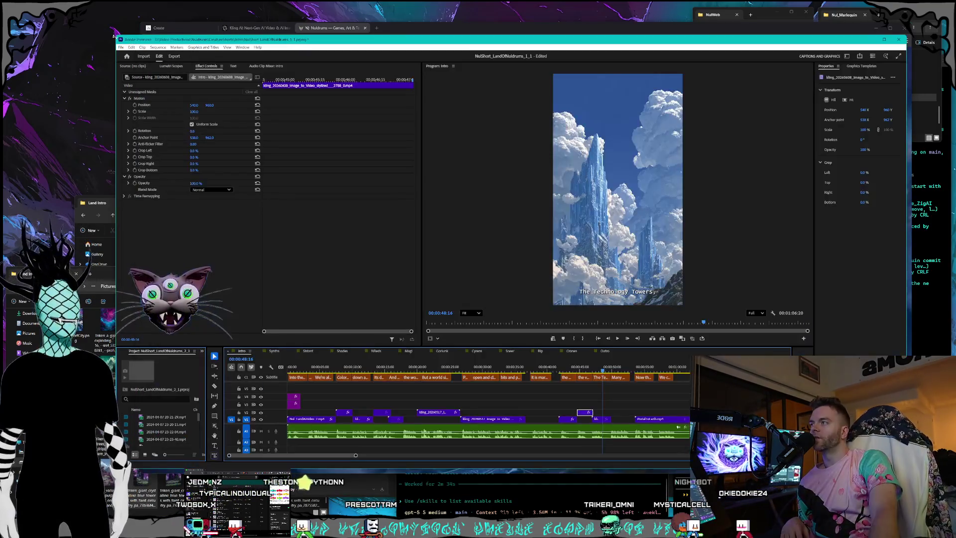
Step: Shrink Premiere's window, scrub the edit from 41:14 to 47:23, and bring up the Land Intro folder
left_click_drag(114, 36, 160, 45)
left_click(160, 5)
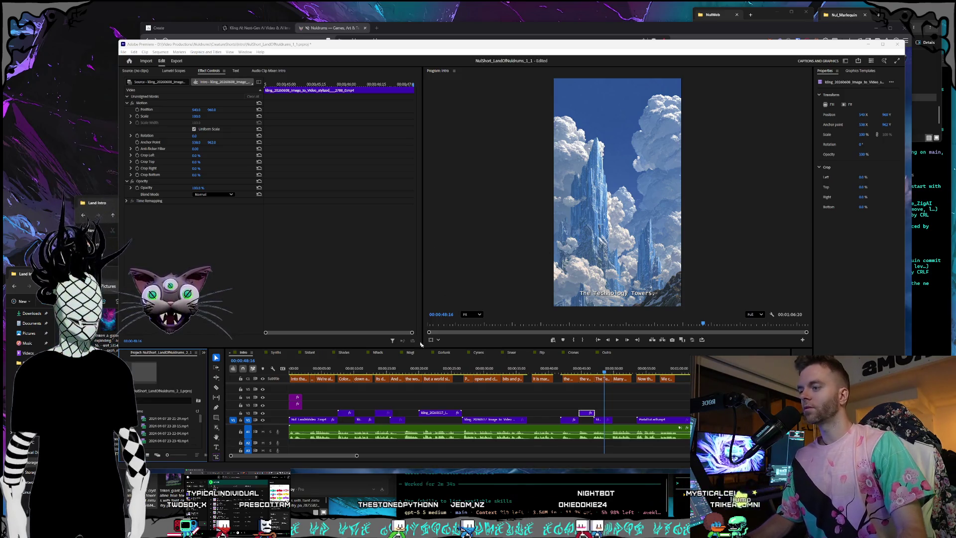
left_click(585, 371)
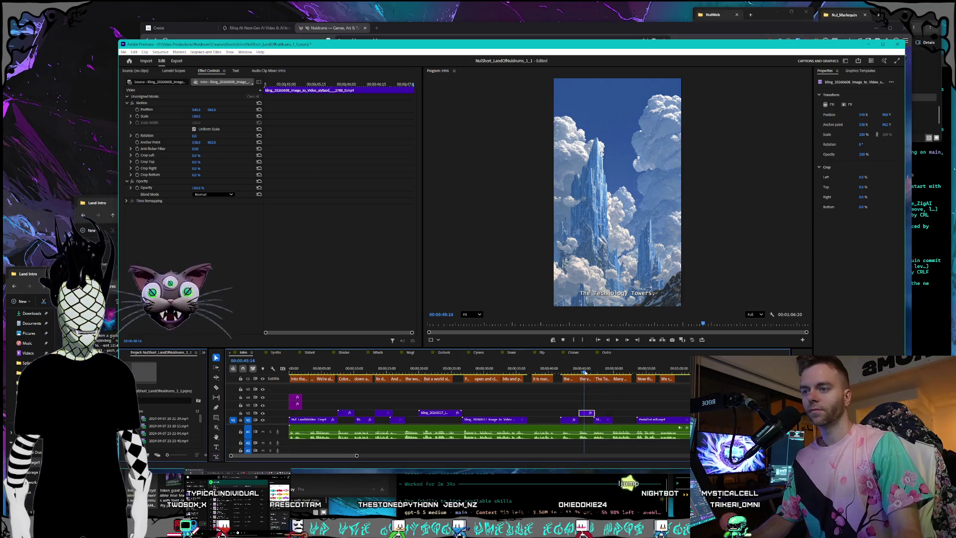
left_click_drag(560, 373, 607, 369)
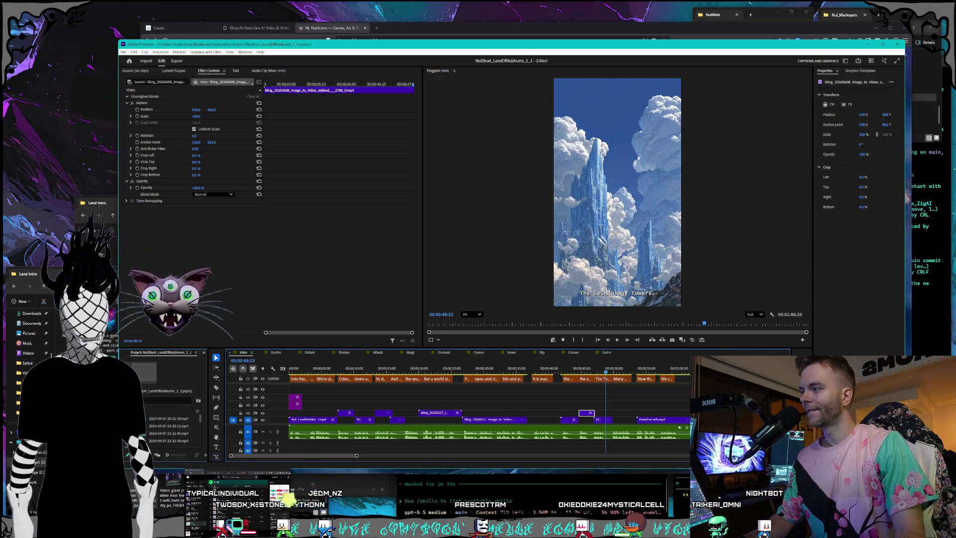
left_click(81, 289)
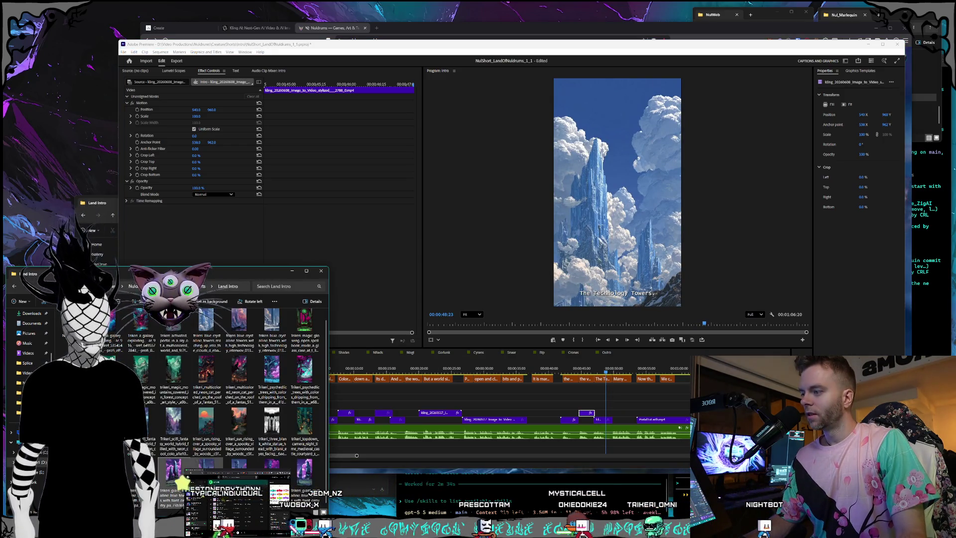
Step: Preview the blue, purple and one more crystalline tower image in Photos, then return to the Nuldrums website
double_click(239, 464)
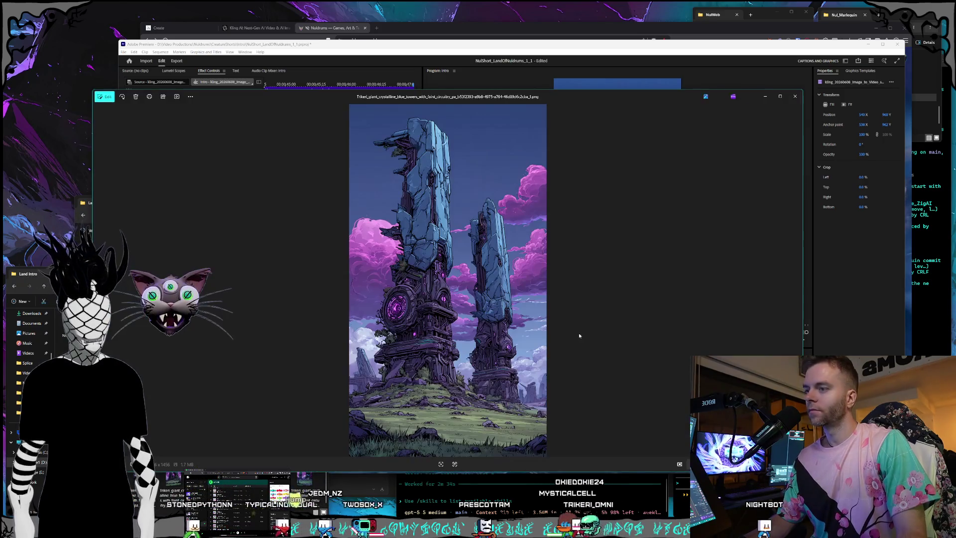
left_click(795, 96)
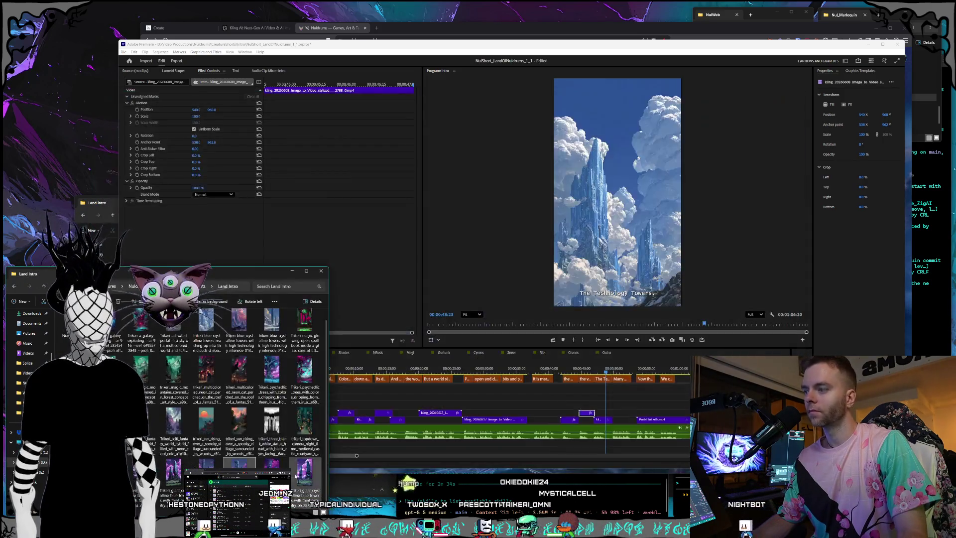
double_click(301, 474)
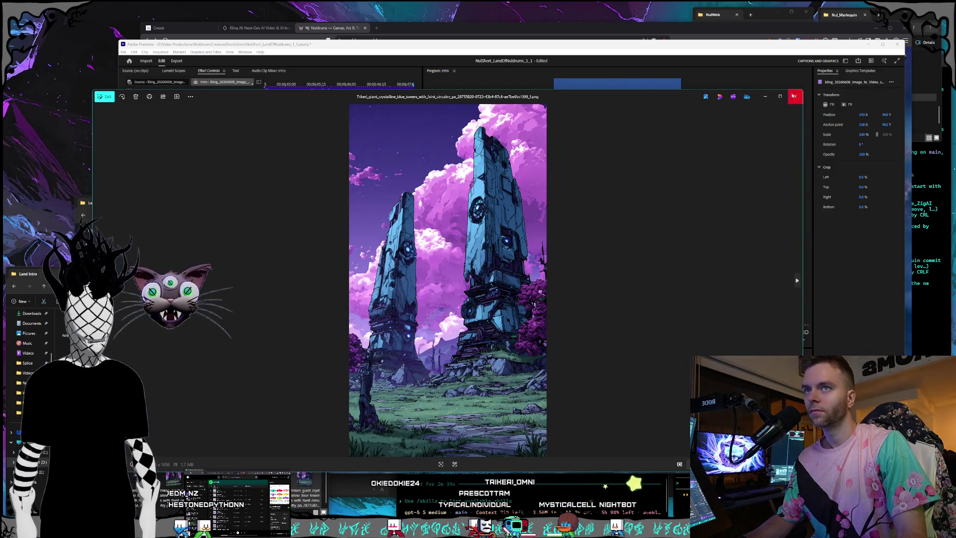
left_click(795, 95)
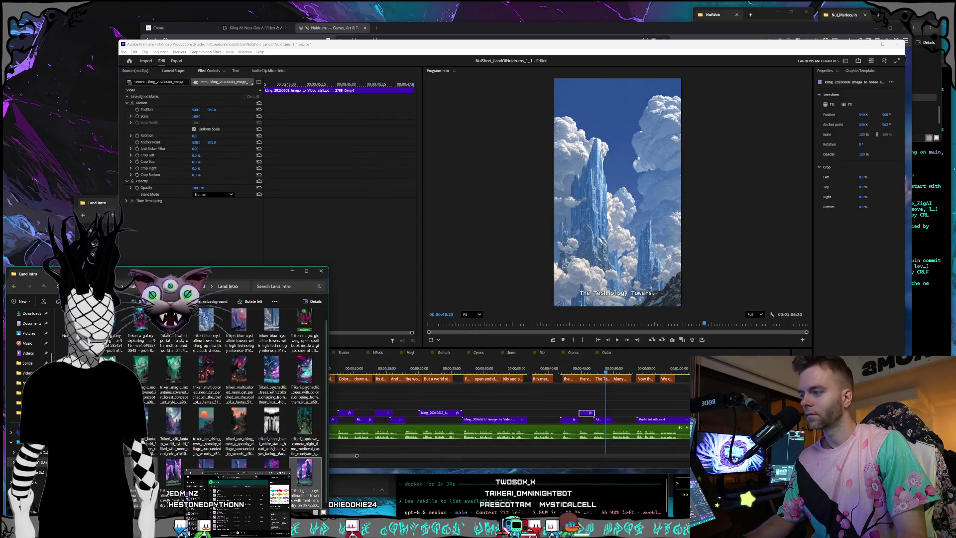
key("Return")
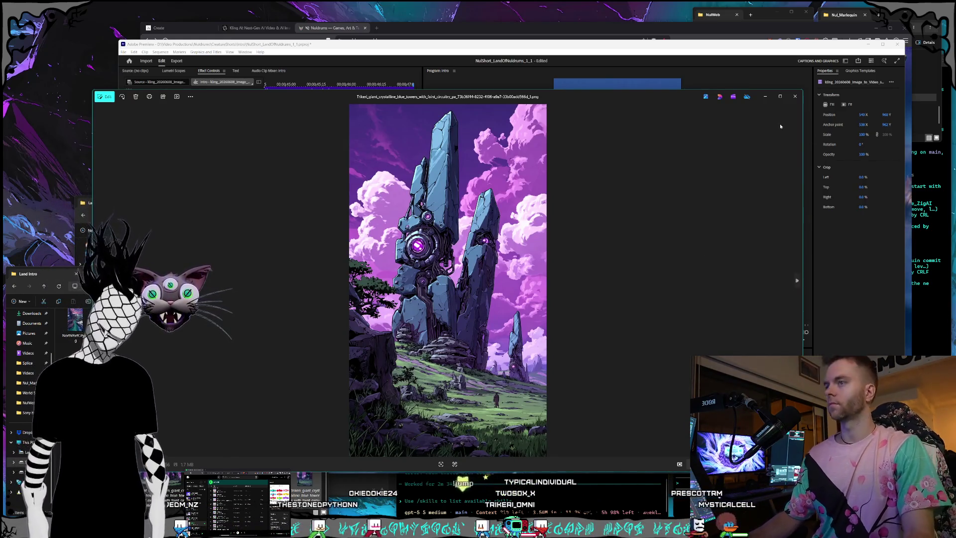
left_click(795, 97)
key("alt+Tab")
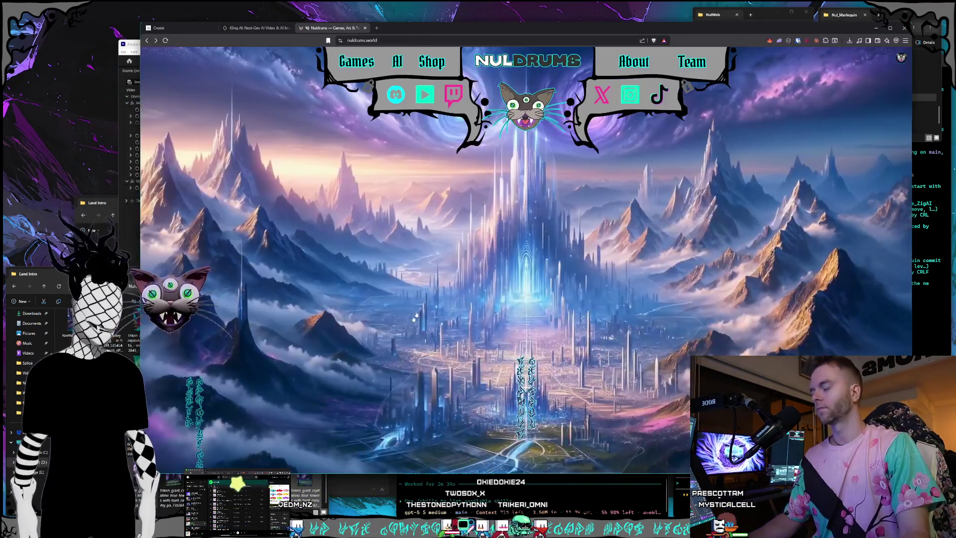
Step: Swap Kling's start frame for the purple tower image and select the old valley prompt text
key("alt+Tab")
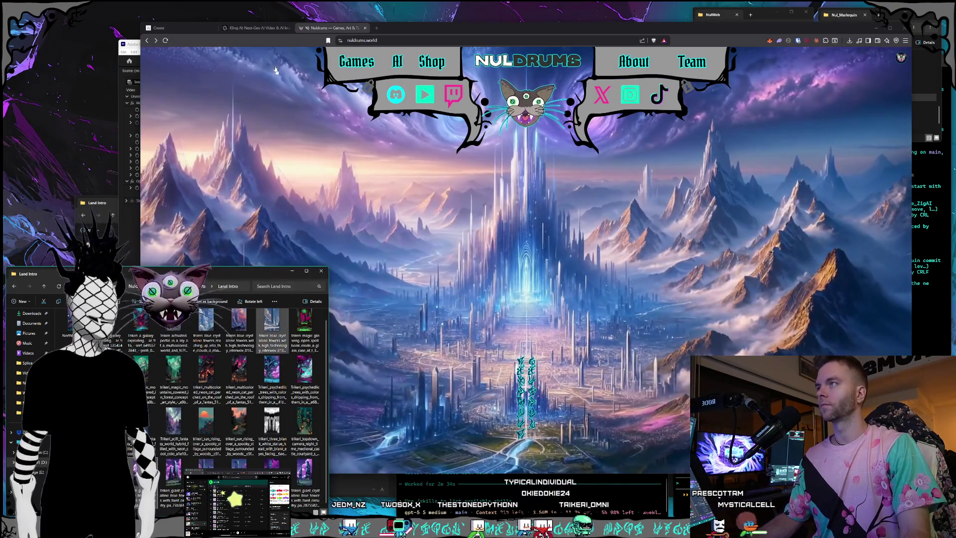
left_click(276, 70)
key("ctrl+shift+Tab")
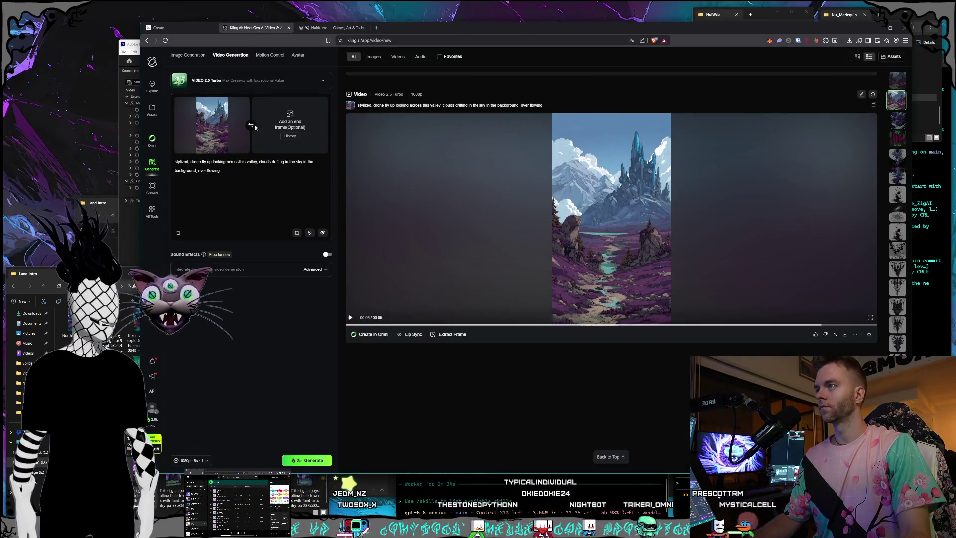
left_click(243, 147)
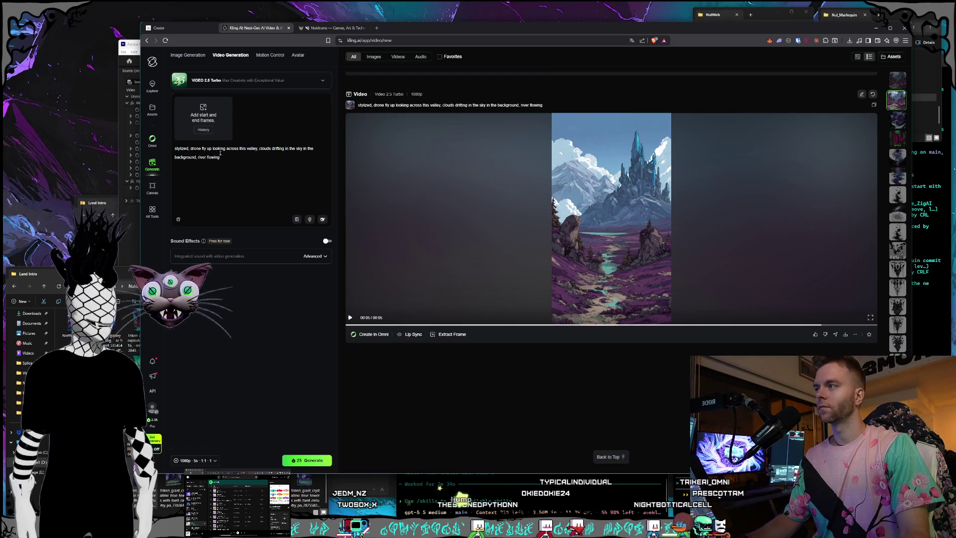
key("alt+Tab")
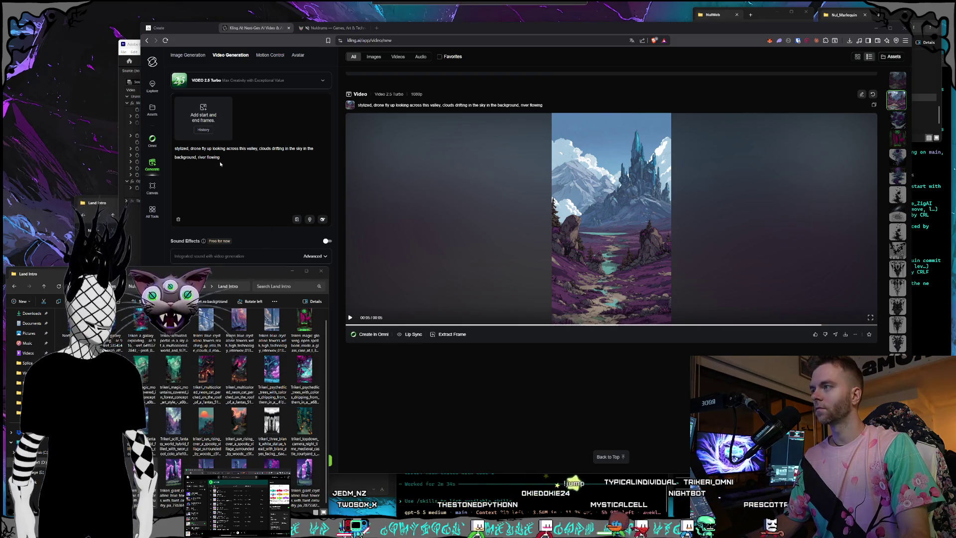
left_click(243, 190)
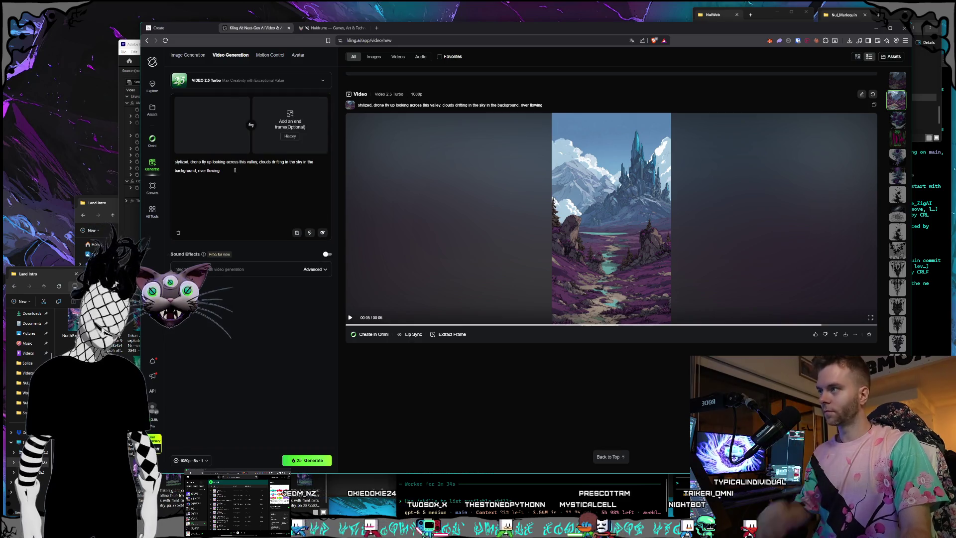
left_click_drag(235, 171, 191, 161)
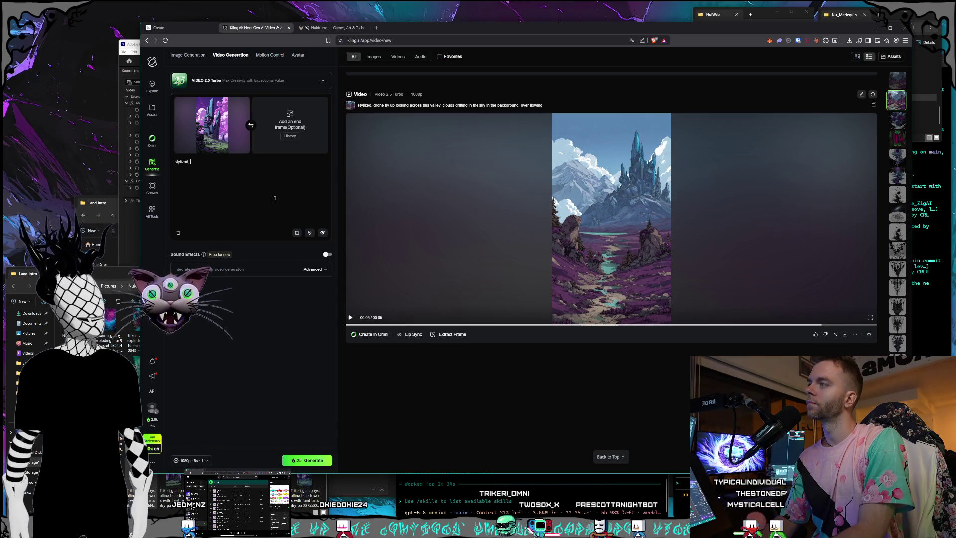
Step: Add a prompt of a slow upward pan, light glinting off the left tower's orb, and moving clouds
type("cameraslowly")
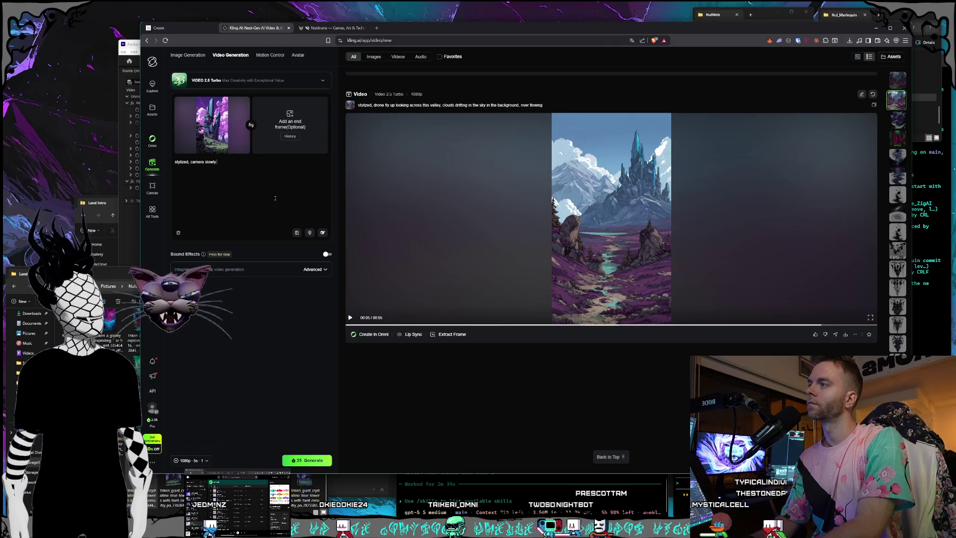
type(" pans up,")
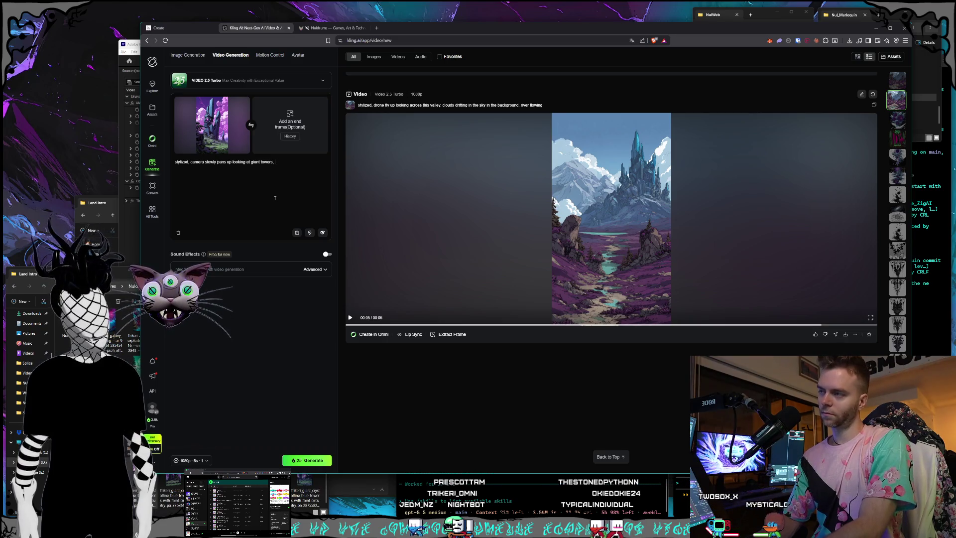
type("ight glints of")
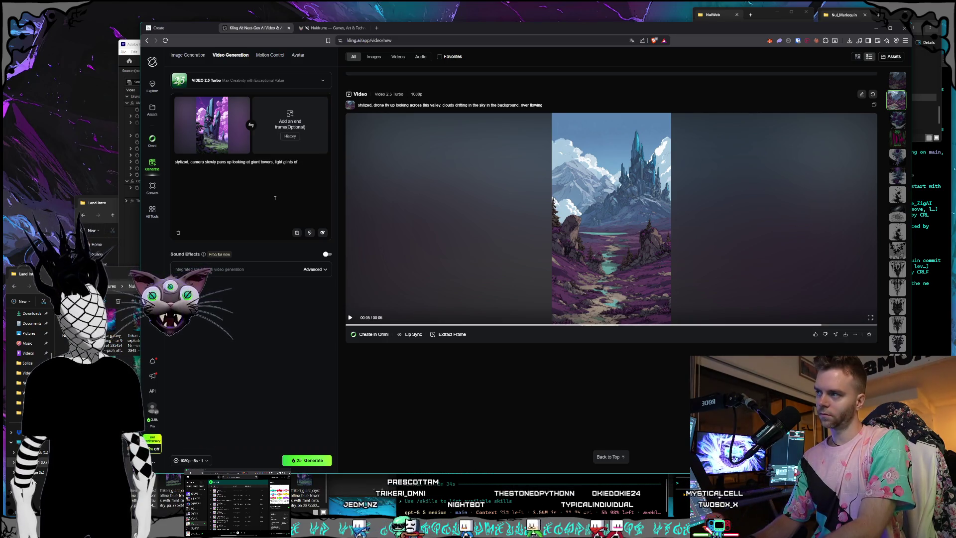
type("f the orb on ")
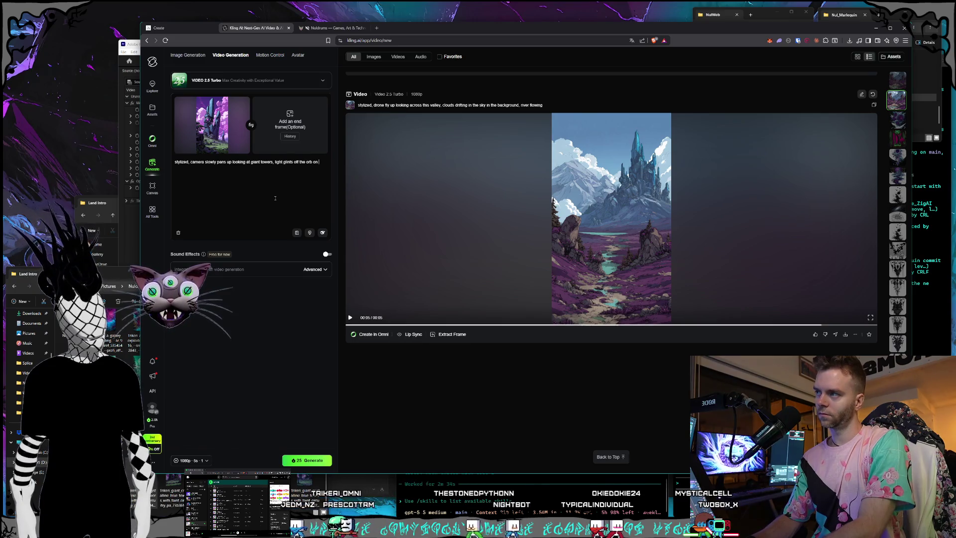
type("the tower on the ")
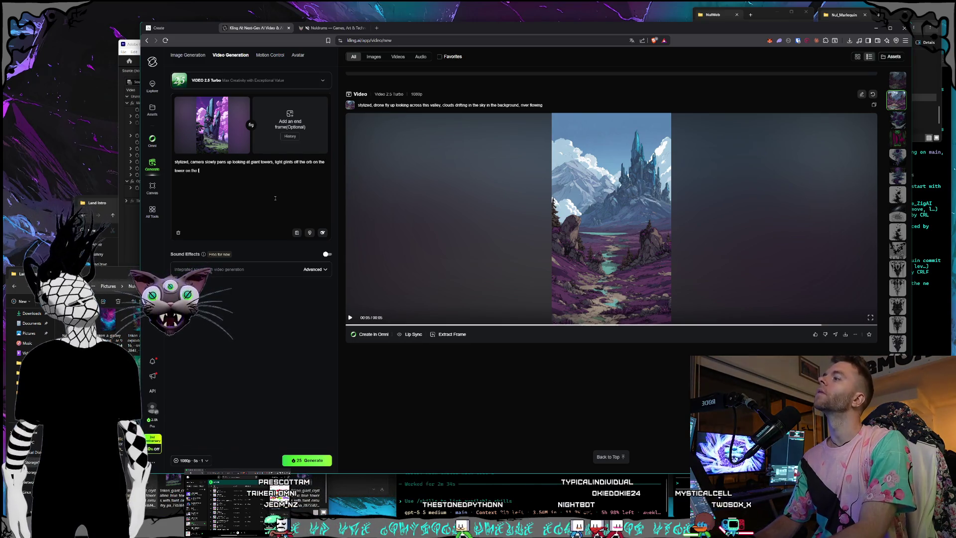
type("left, clouds")
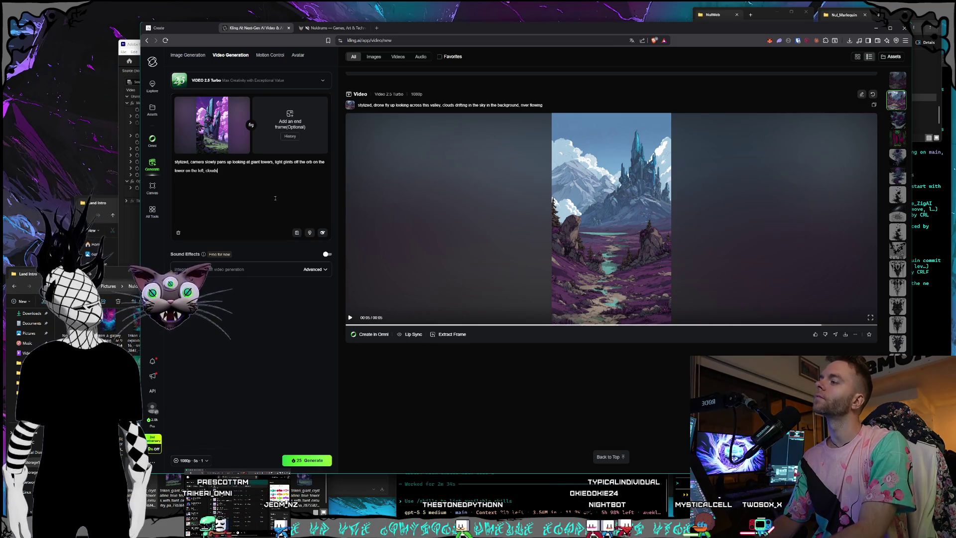
type(" in the sky are moving with the")
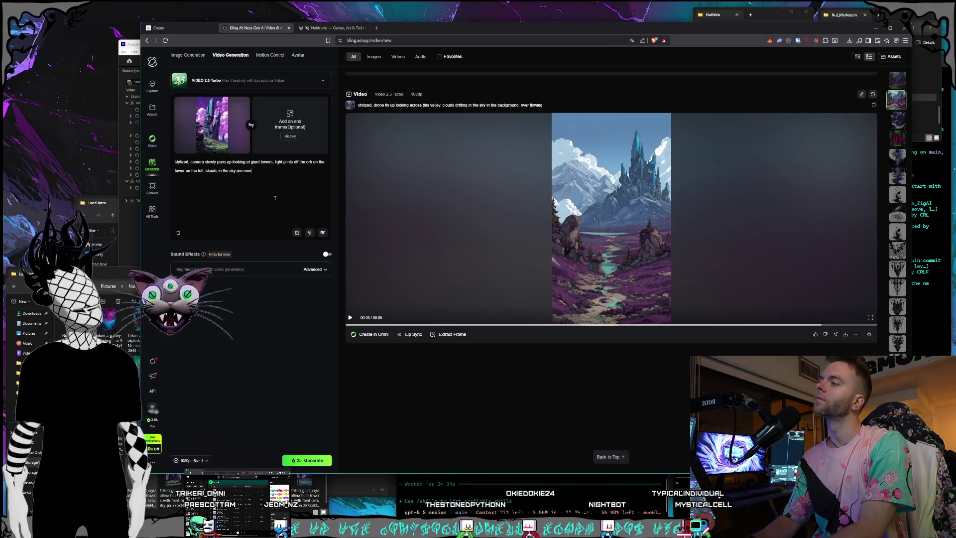
type(" wind and drif")
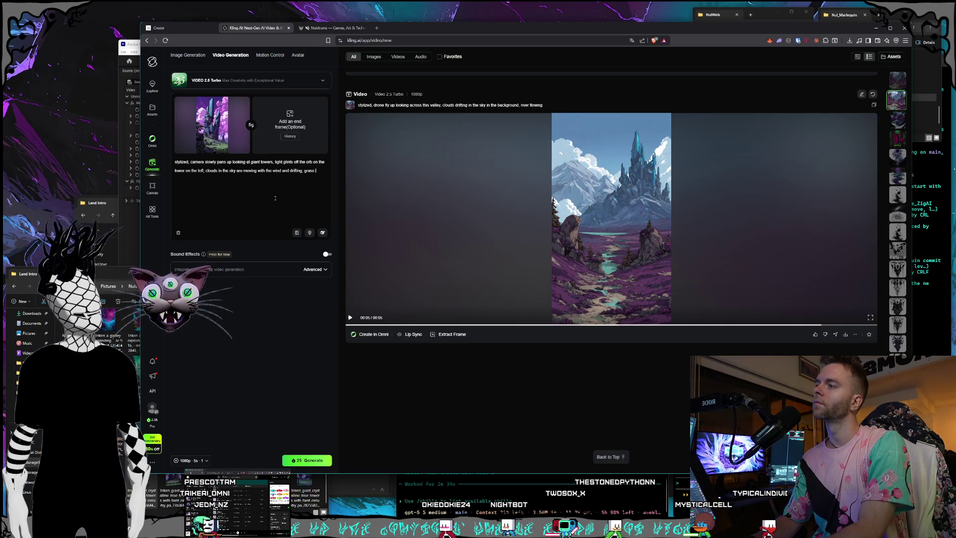
type("ting, grass is moving with w")
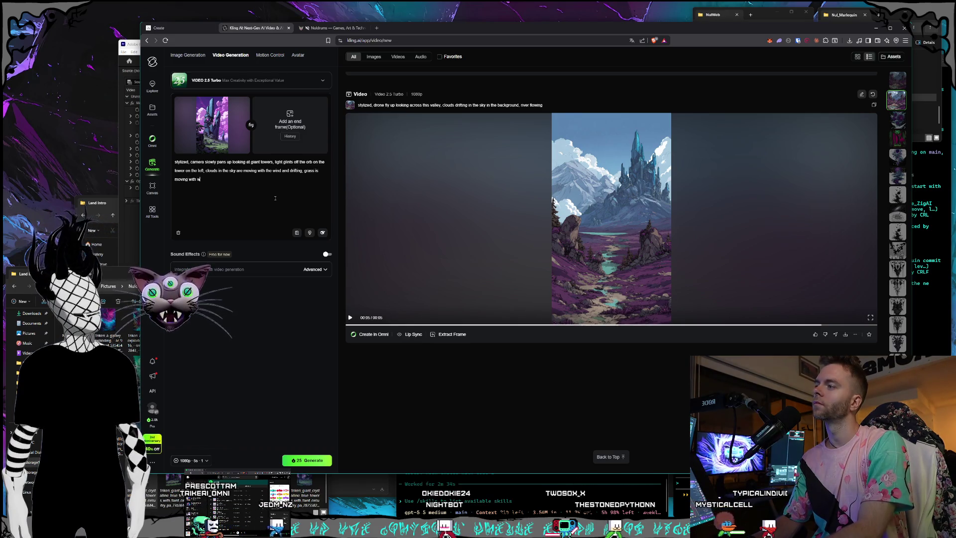
type("ind slightly")
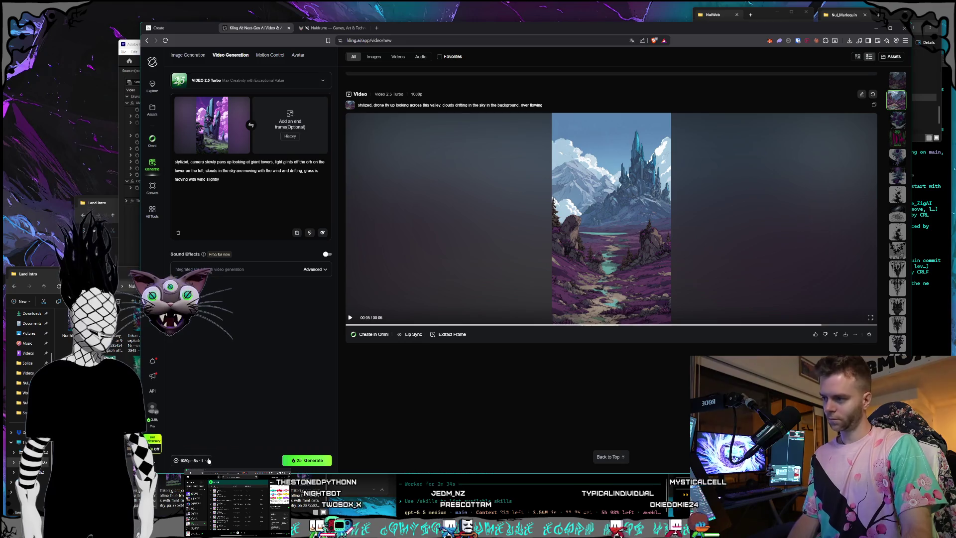
key("alt+Tab")
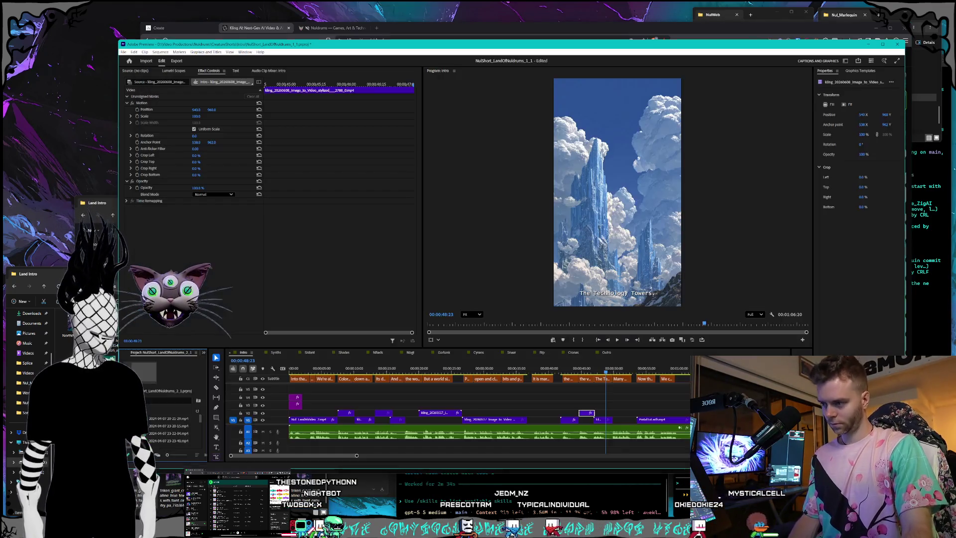
Step: Scrub Premiere to the 'Many unique creatures' frame, then start generating the purple-tower video in Kling
mouse_move(606, 373)
left_mouse_down()
mouse_move(680, 371)
mouse_move(606, 365)
left_mouse_up()
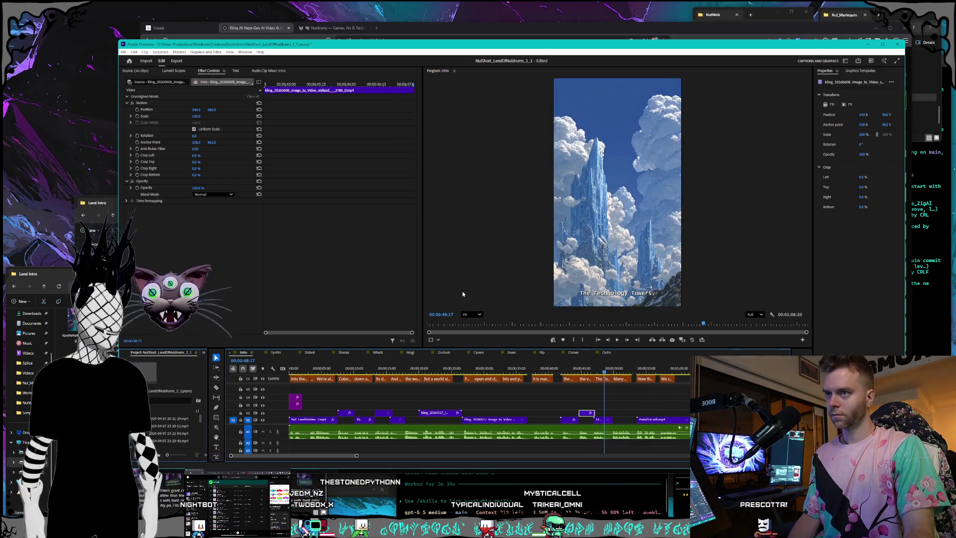
key("alt+Tab")
left_click(294, 464)
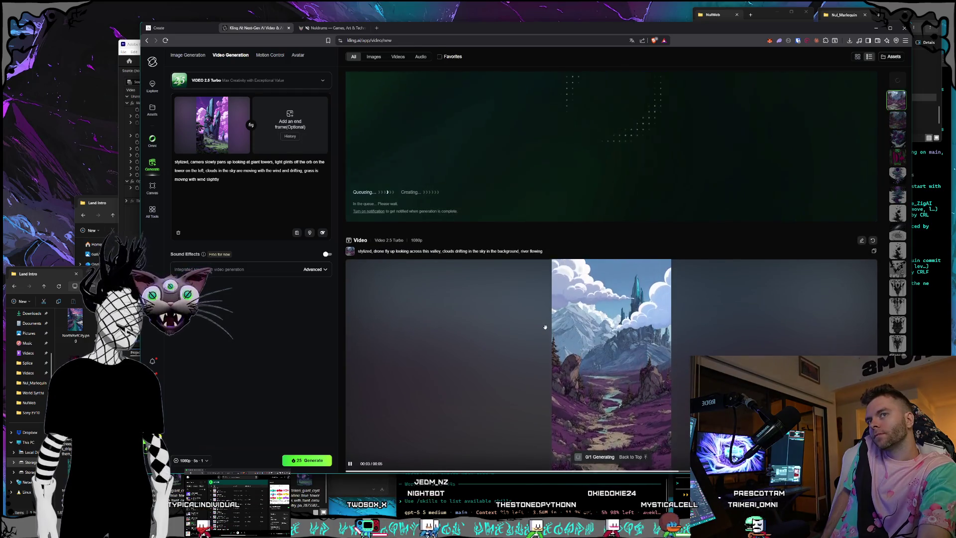
Step: Leave the tower clip in Kling's queue and bring the Premiere Pro edit back to the front
scroll(547, 319, "up", 2)
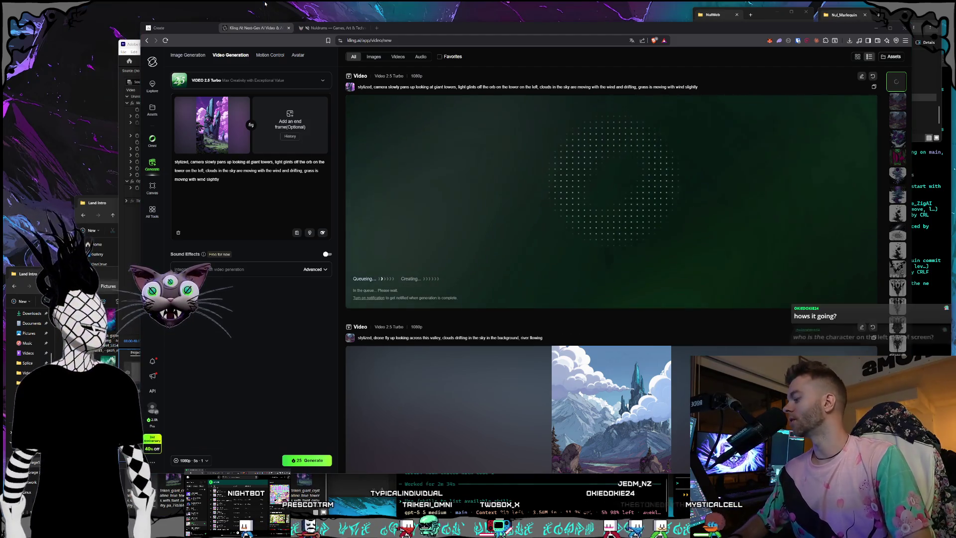
left_click(120, 42)
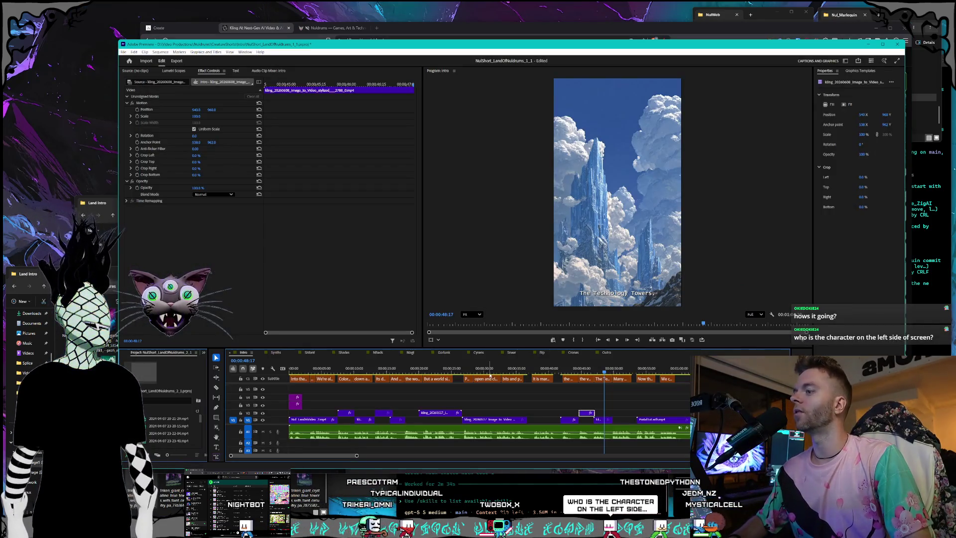
Step: Review the creatures and vortex shots, open the Synthsistant and WorldSynths sequences, then bring up Nuldrums
left_click(631, 368)
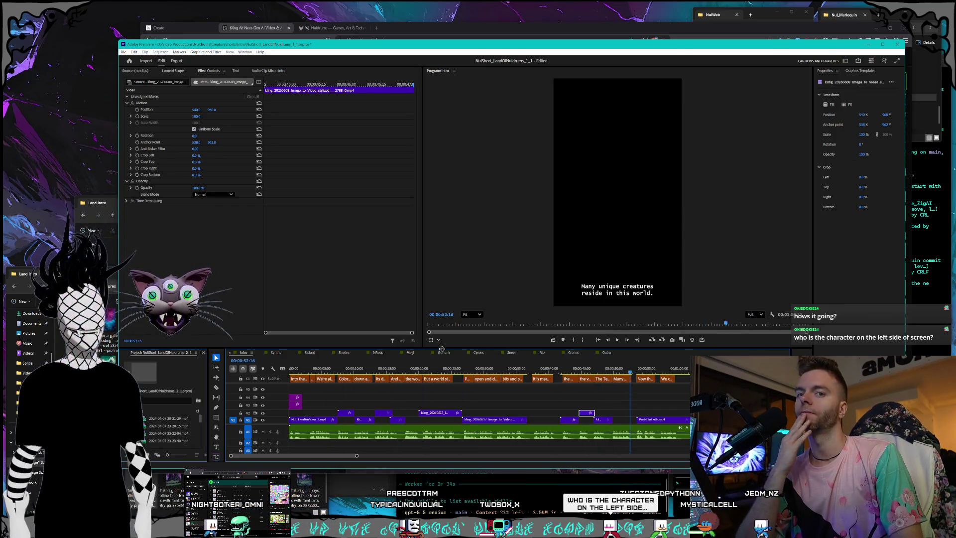
left_click_drag(493, 367, 491, 368)
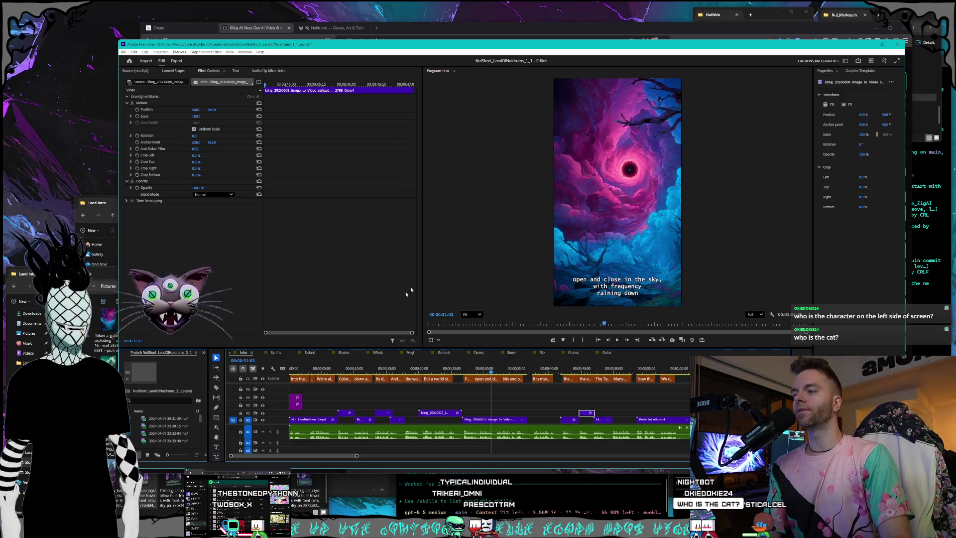
left_click(308, 353)
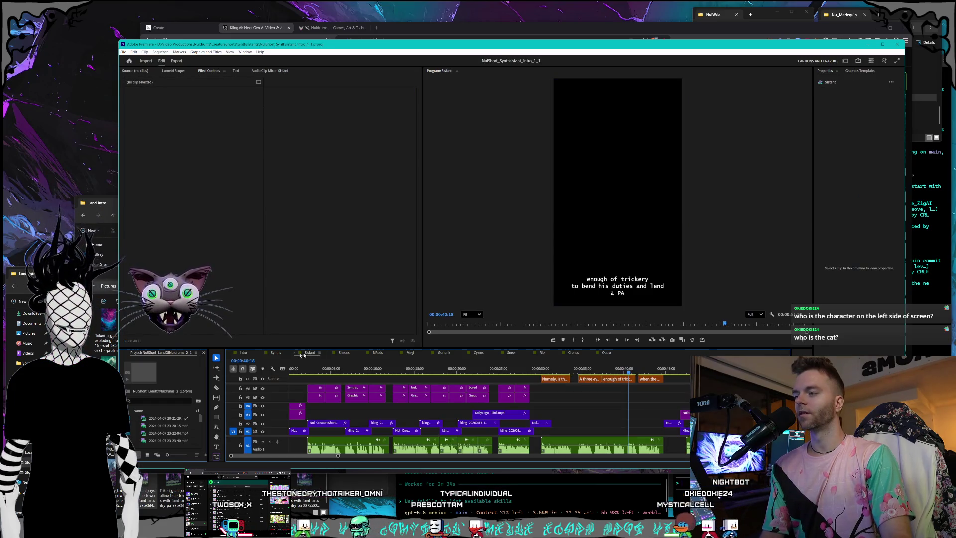
left_click(271, 353)
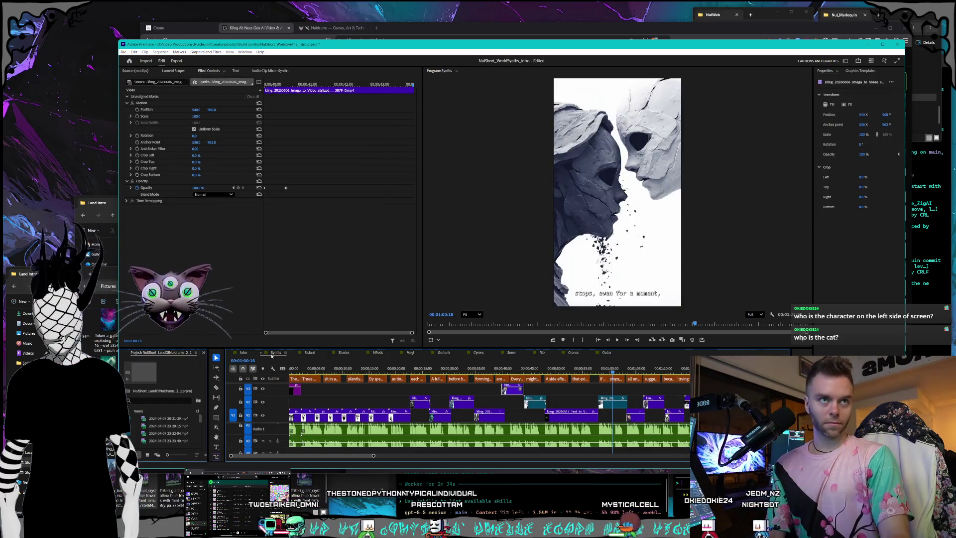
left_click(338, 28)
left_click_drag(266, 13, 49, 107)
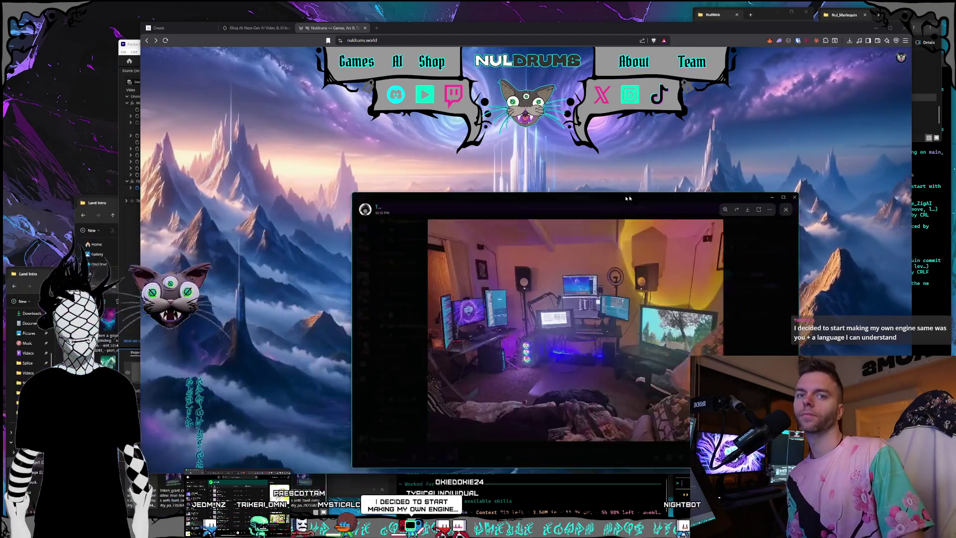
Step: Enlarge and reposition the room photo viewer, then zoom in on the desk and monitors
mouse_move(632, 192)
left_mouse_down()
mouse_move(631, 152)
mouse_move(636, 176)
left_mouse_up()
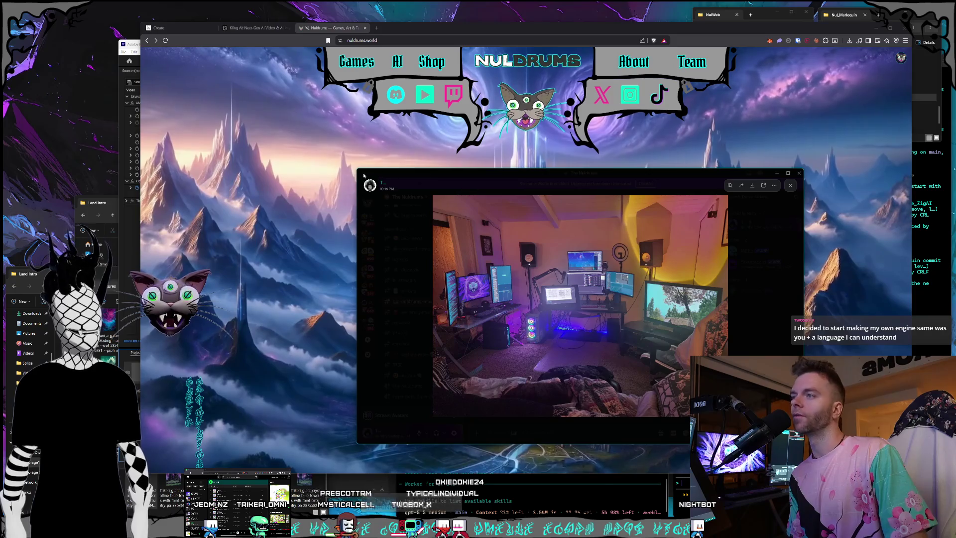
mouse_move(356, 170)
left_mouse_down()
mouse_move(181, 53)
mouse_move(97, 20)
left_mouse_up()
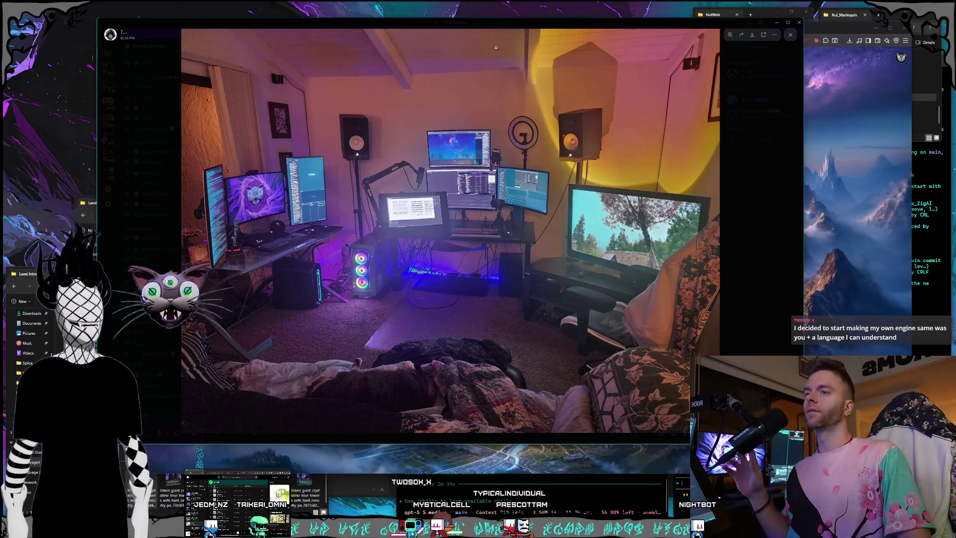
mouse_move(356, 25)
left_mouse_down()
mouse_move(411, 41)
mouse_move(403, 45)
left_mouse_up()
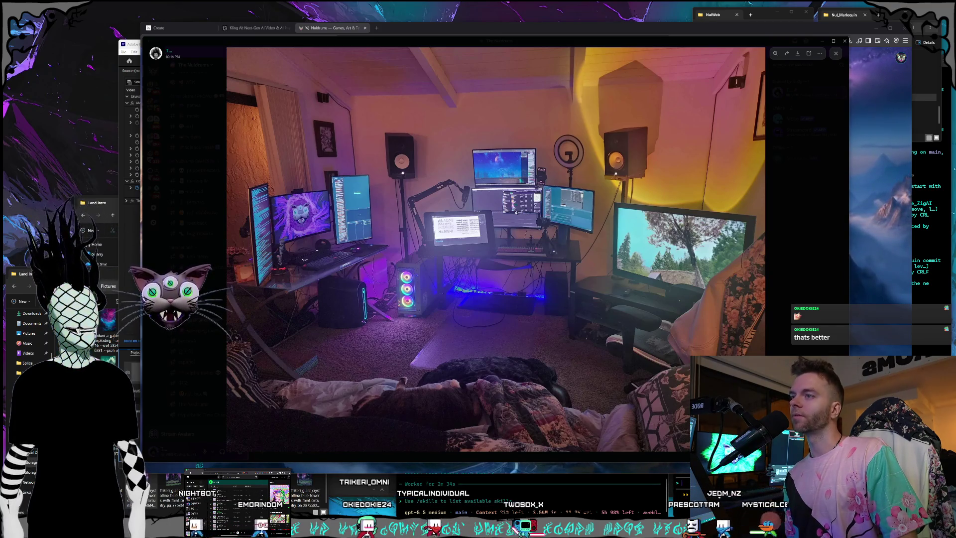
left_click(508, 213)
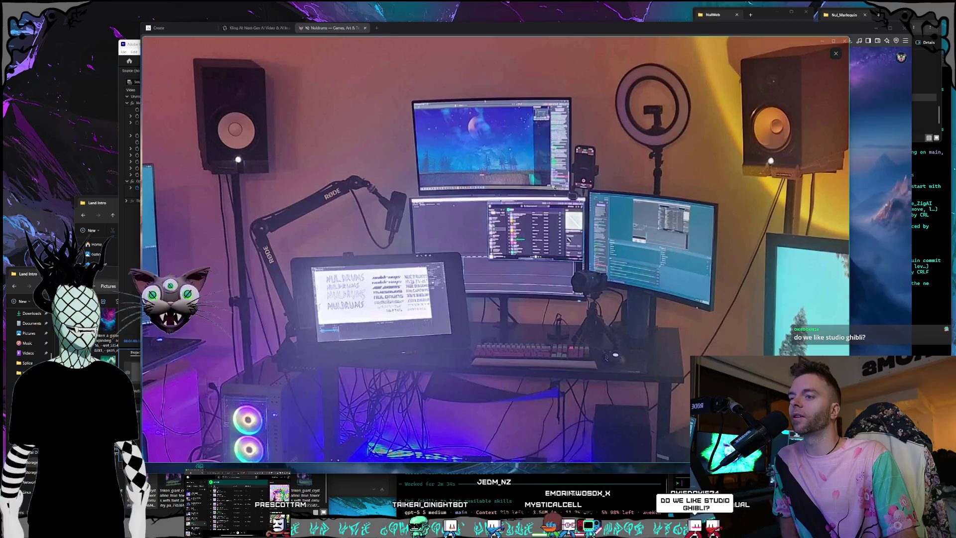
Step: Zoom back out to the whole room photo, widen its window leftward, and open a new tab
left_click(604, 242)
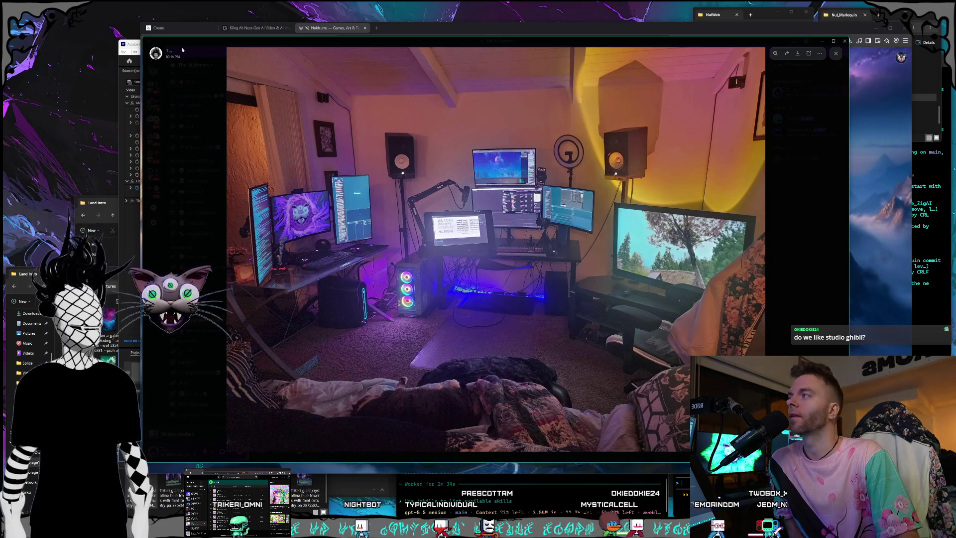
mouse_move(142, 37)
left_mouse_down()
mouse_move(180, 57)
mouse_move(131, 38)
left_mouse_up()
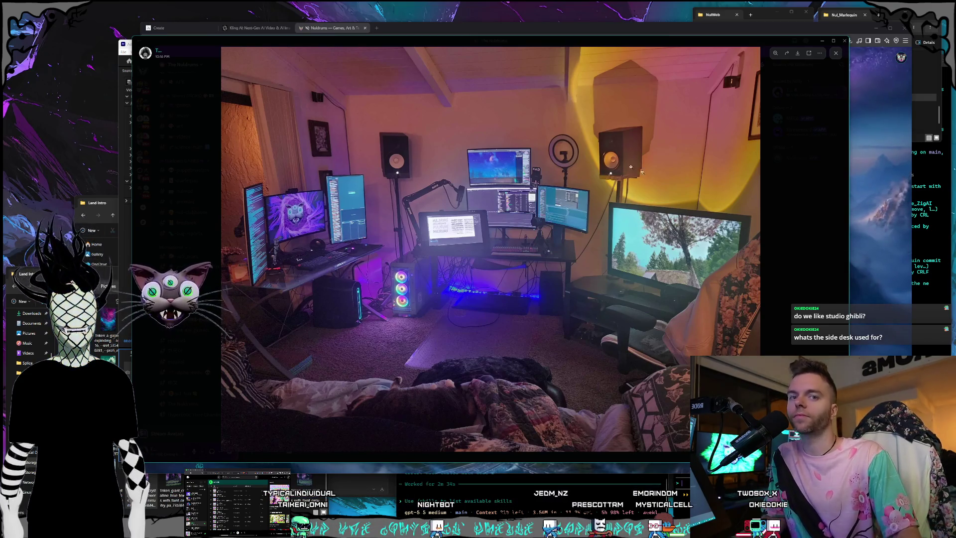
left_click(376, 28)
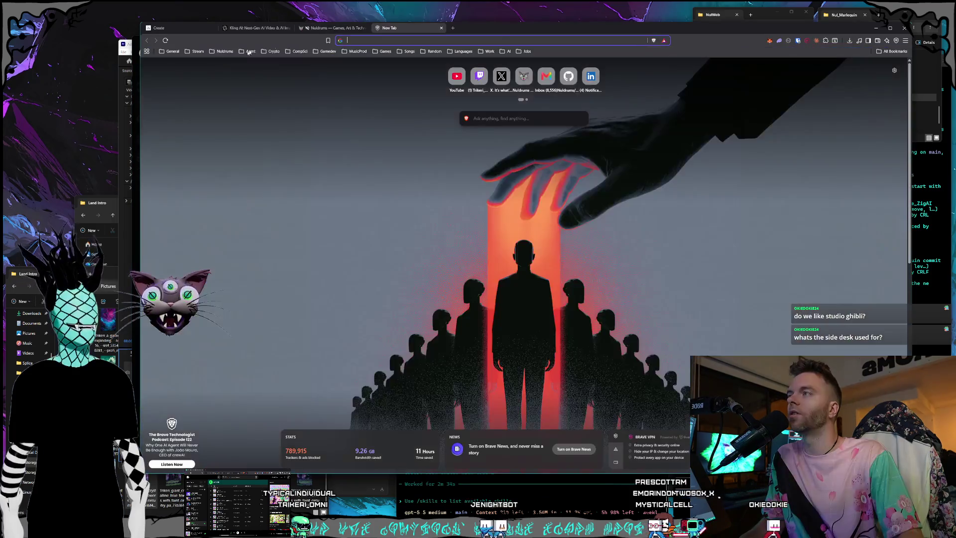
Step: Load the Nuldrums Twitch channel from the Stream bookmarks, select its address, then close the tab
left_click(197, 51)
left_click(207, 71)
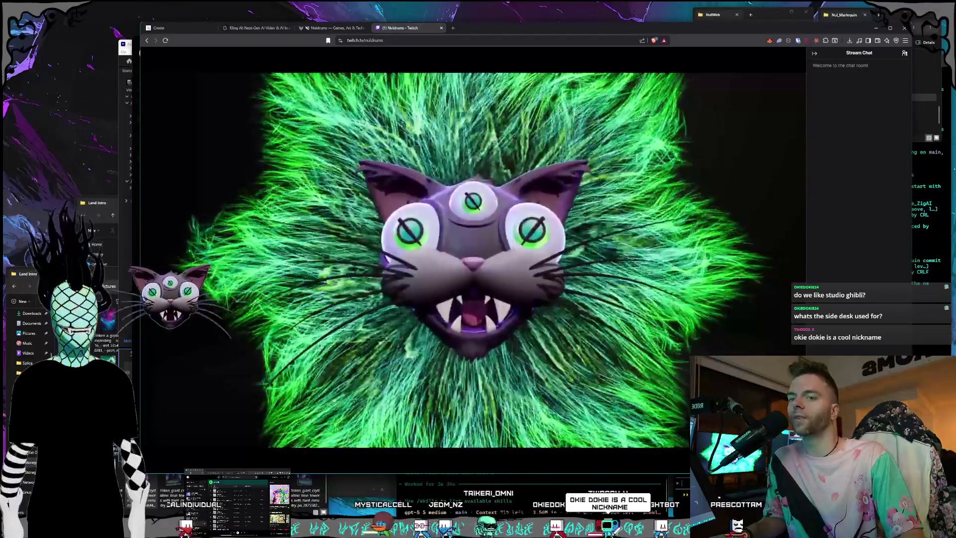
key("ctrl+l")
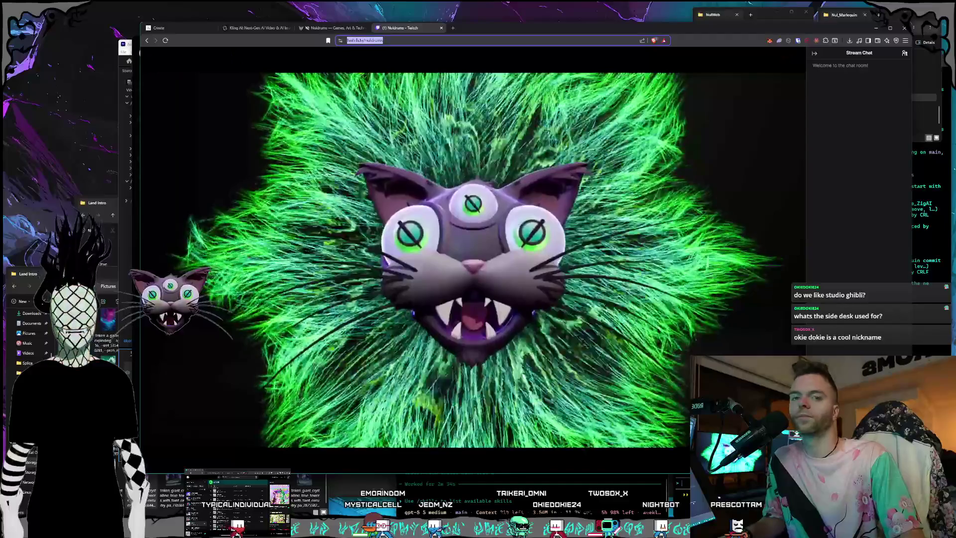
key("Escape")
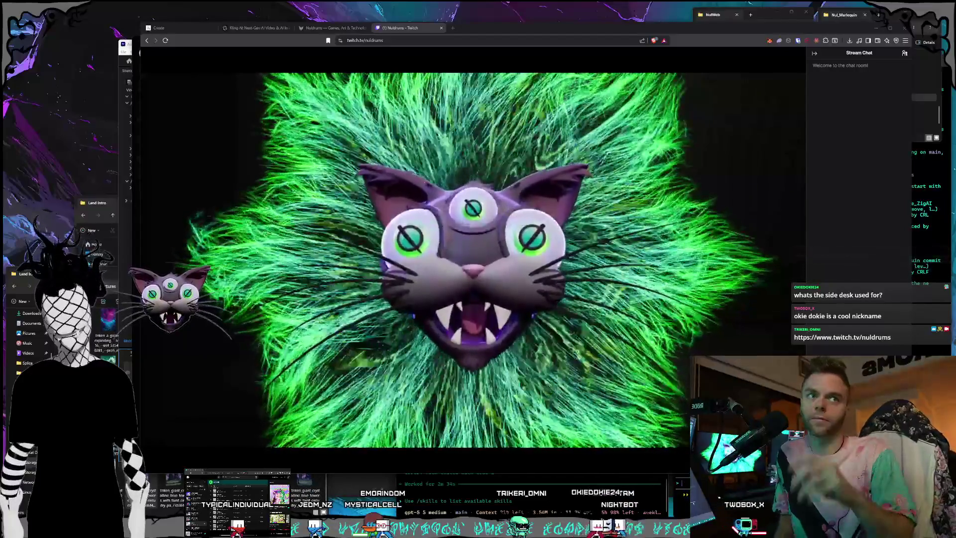
mouse_move(429, 467)
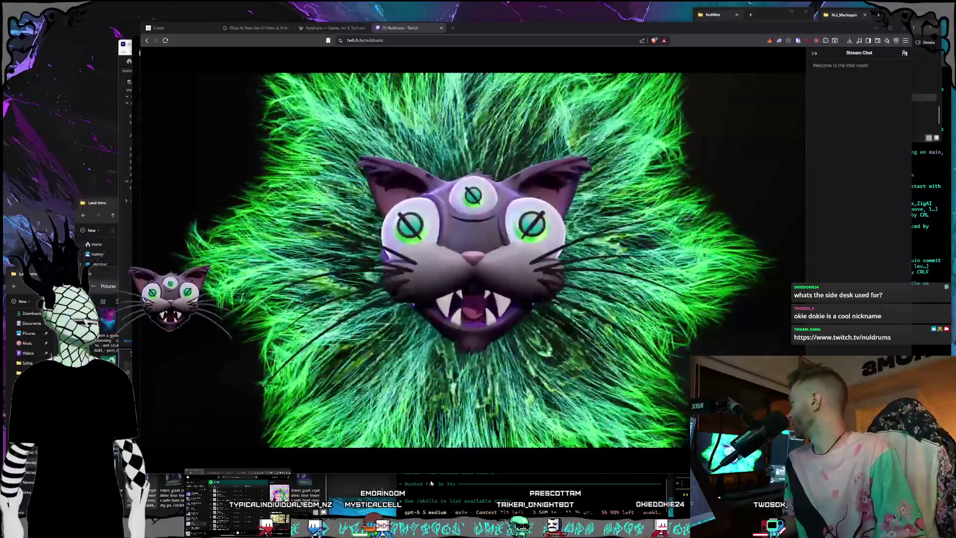
mouse_move(503, 139)
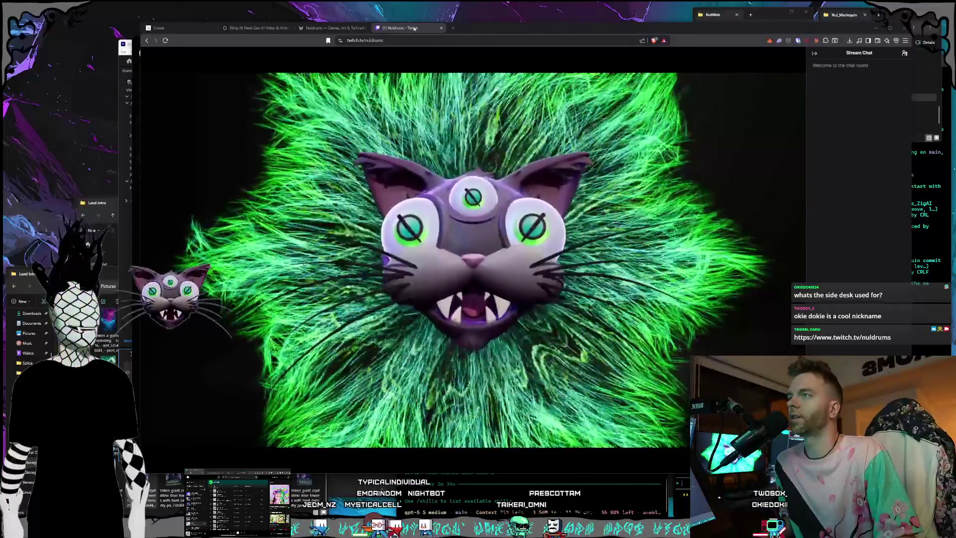
key("ctrl+l")
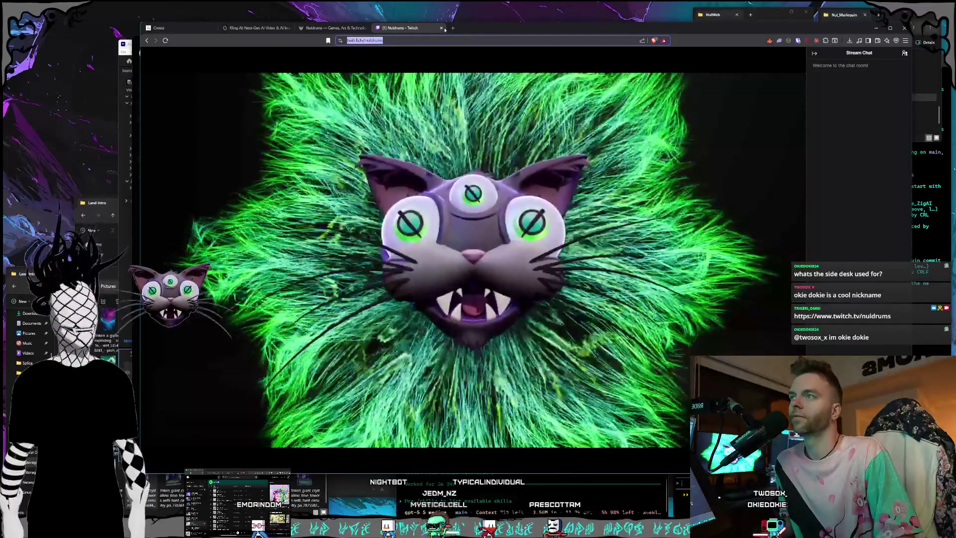
left_click(442, 28)
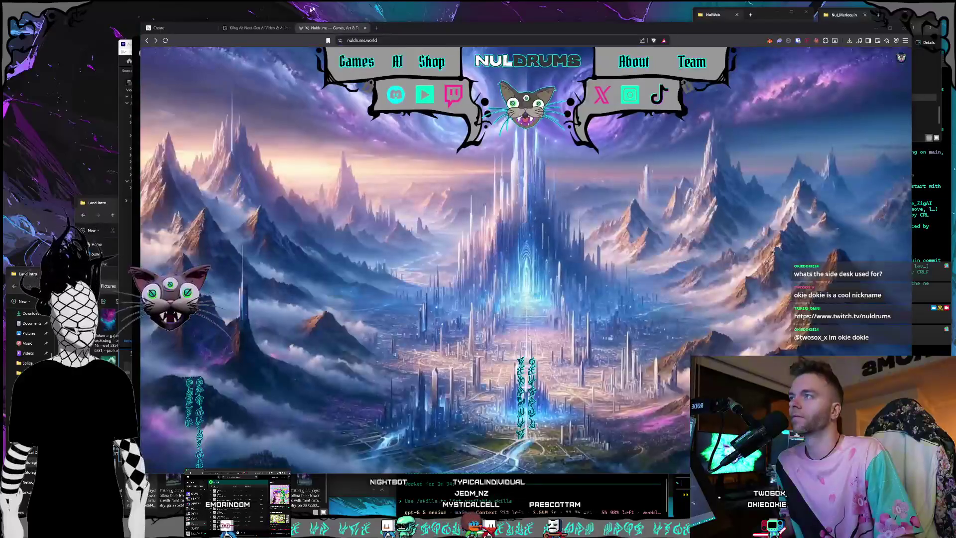
Step: Check the finished Kling tower clip, then shrink the Discord room photo window over Premiere
left_click(246, 29)
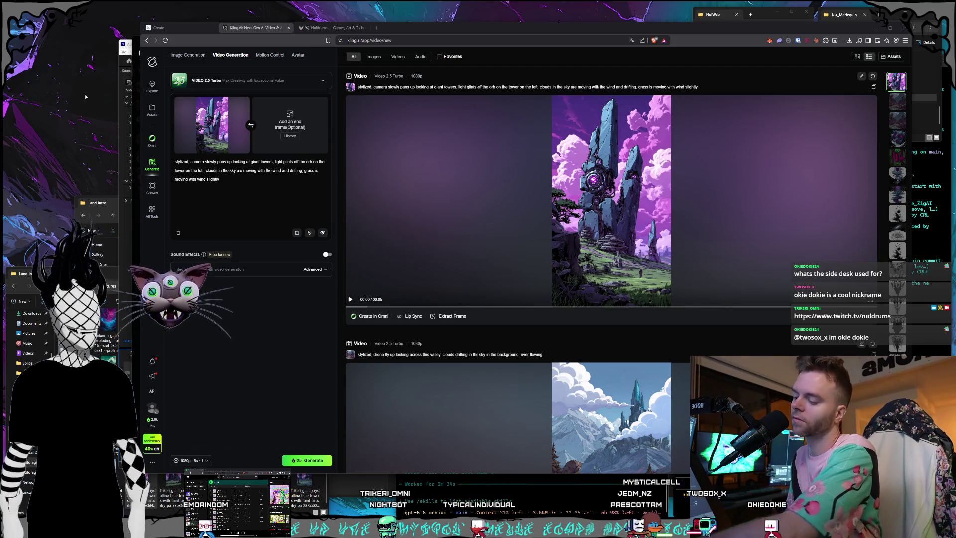
left_click(129, 49)
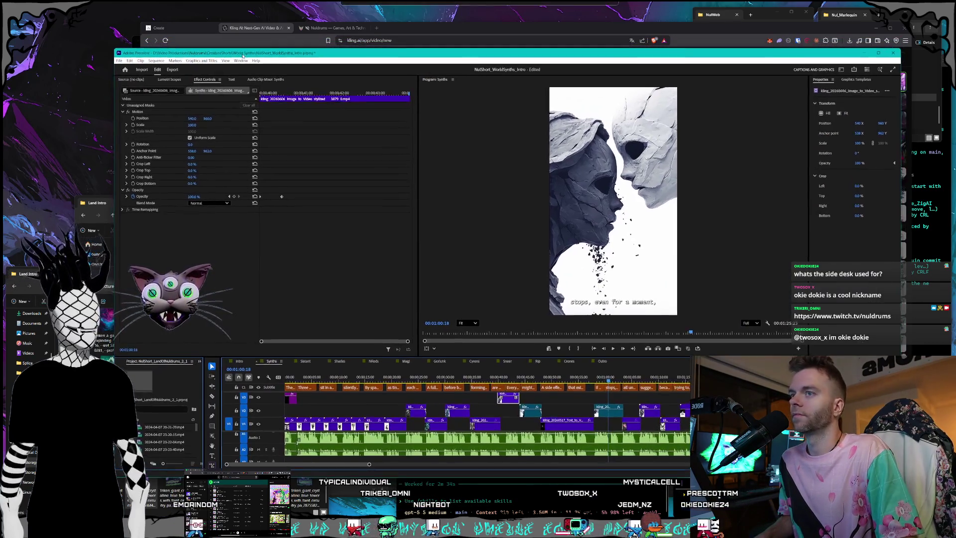
left_click(133, 38)
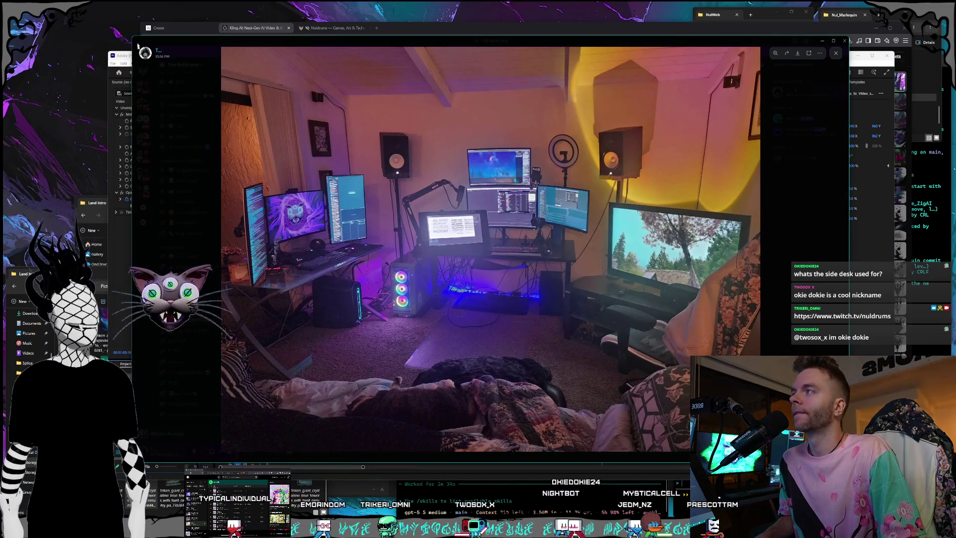
mouse_move(132, 38)
left_mouse_down()
mouse_move(320, 160)
mouse_move(388, 170)
left_mouse_up()
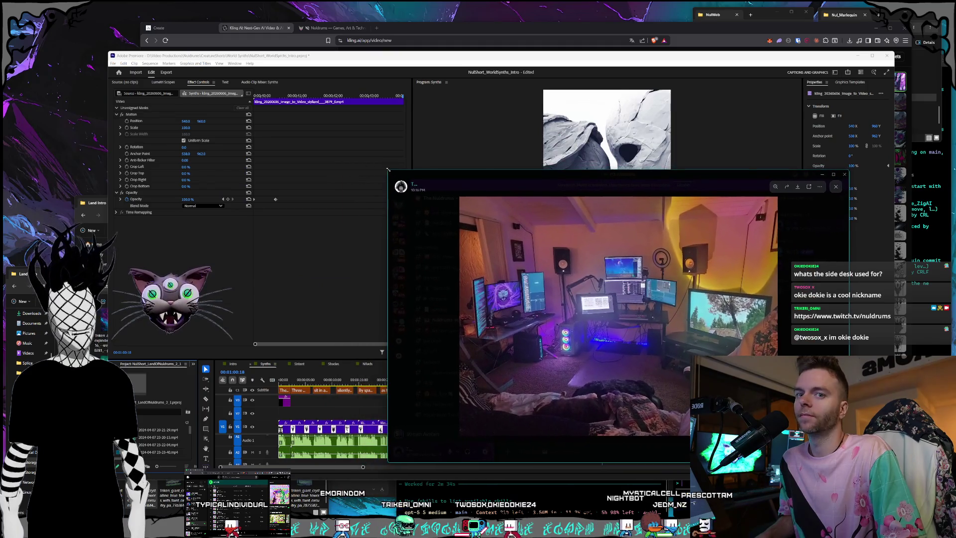
Step: Move the Discord room photo window aside, switch away from it, and bring Kling AI forward
left_click_drag(605, 175, 493, 186)
key("alt+Tab")
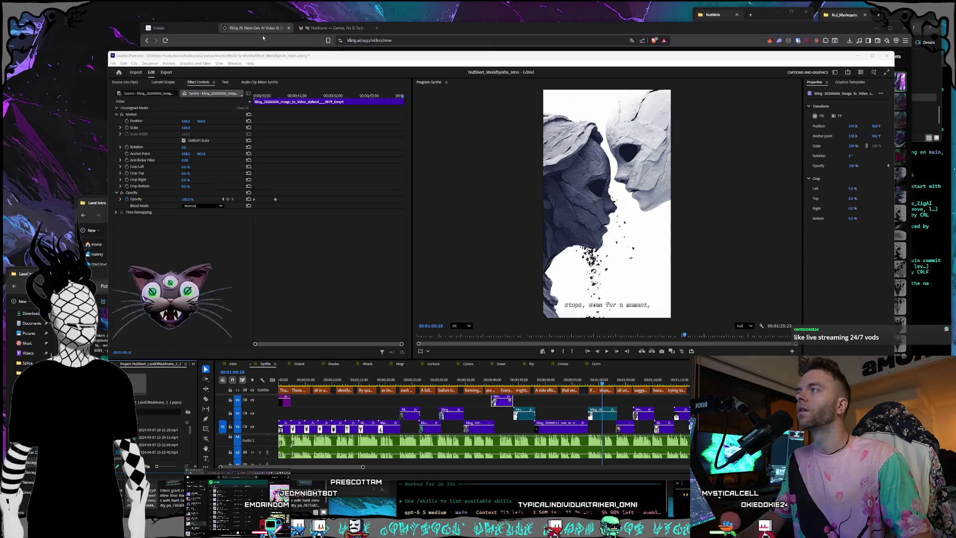
left_click(159, 33)
Step: Drag the Kling AI browser window to the top of the screen, in front of the edit
mouse_move(159, 34)
left_mouse_down()
mouse_move(95, 100)
mouse_move(79, 172)
mouse_move(315, 3)
mouse_move(343, 4)
left_mouse_up()
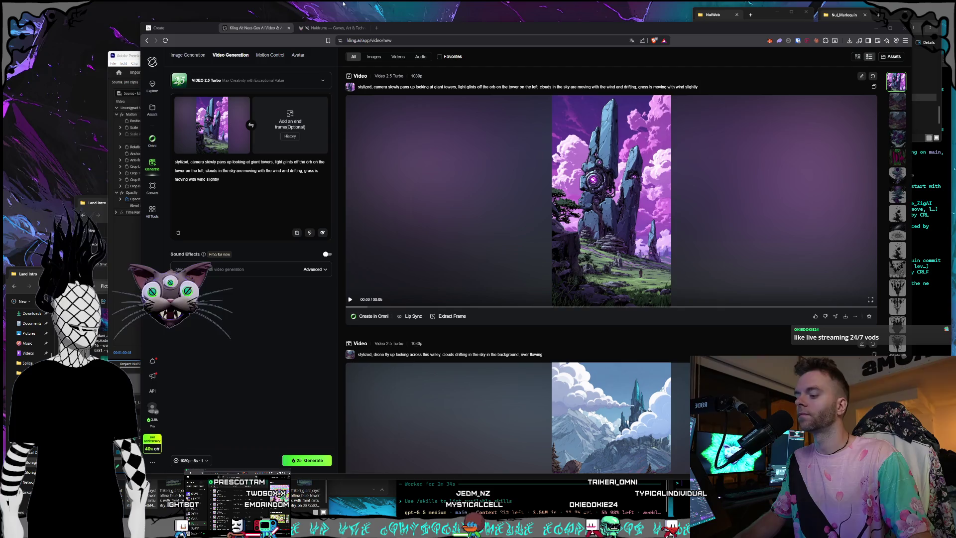
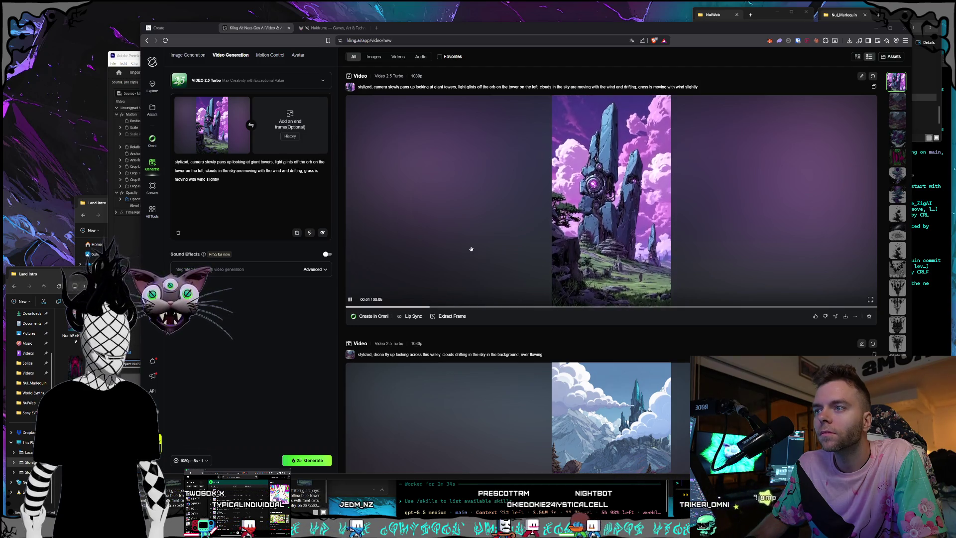
Step: Download the purple crystal towers video into the Land Intro folder and return to Premiere Pro
left_click(846, 316)
left_click(550, 242)
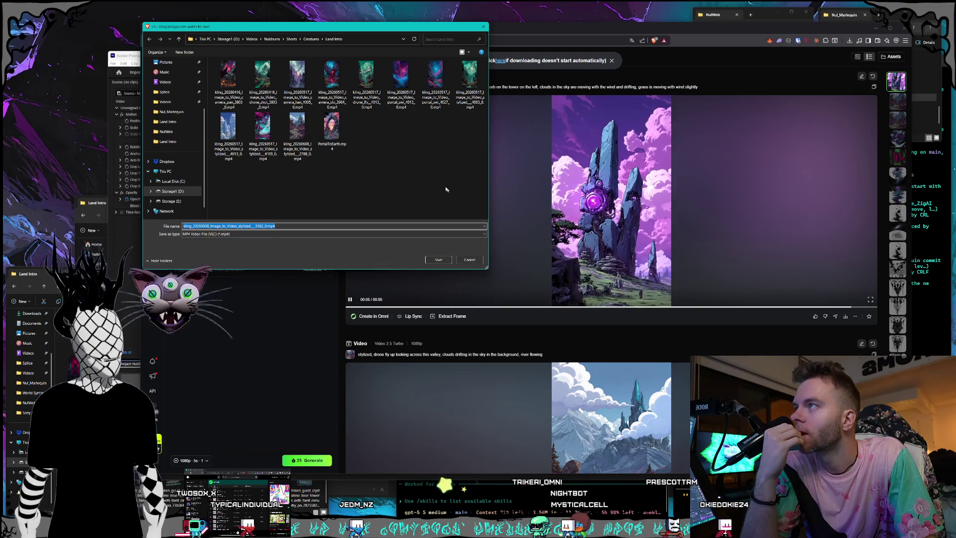
left_click(438, 259)
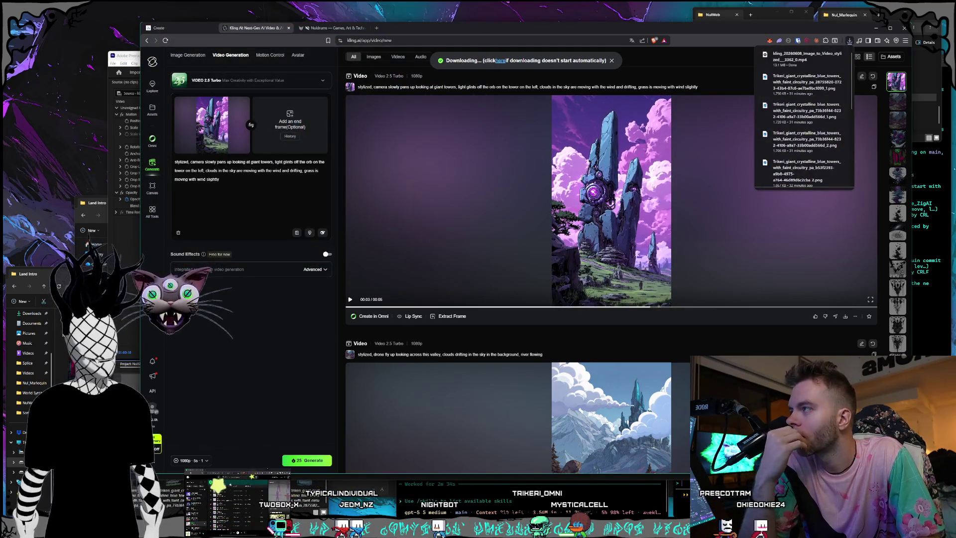
left_click(132, 66)
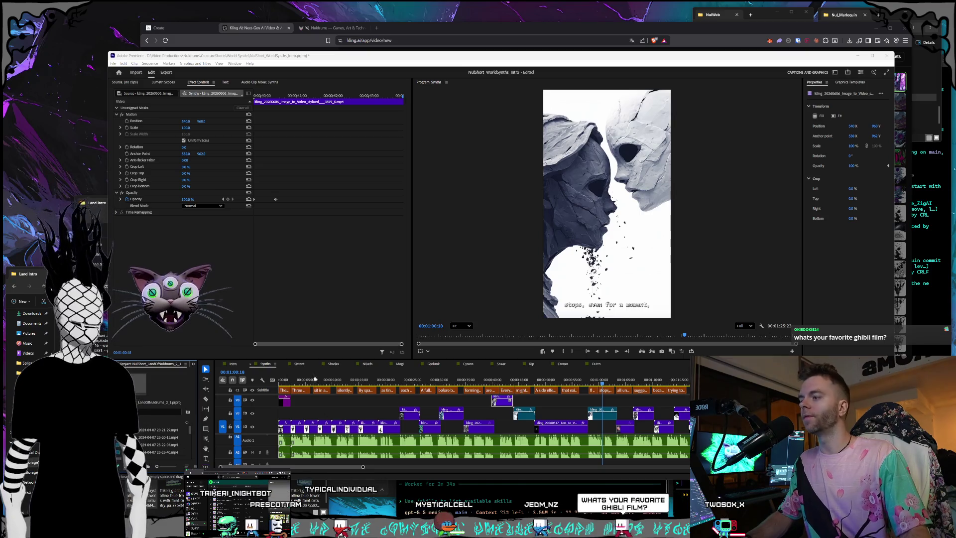
Step: Switch to the Intro sequence and scrub to the purple valley shot near 00:00:44:20
left_click(233, 364)
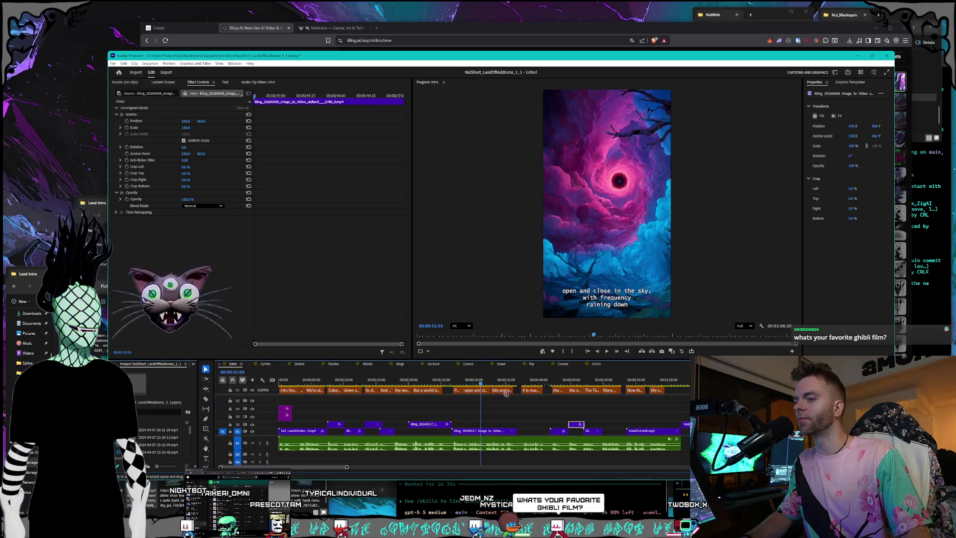
left_click(565, 379)
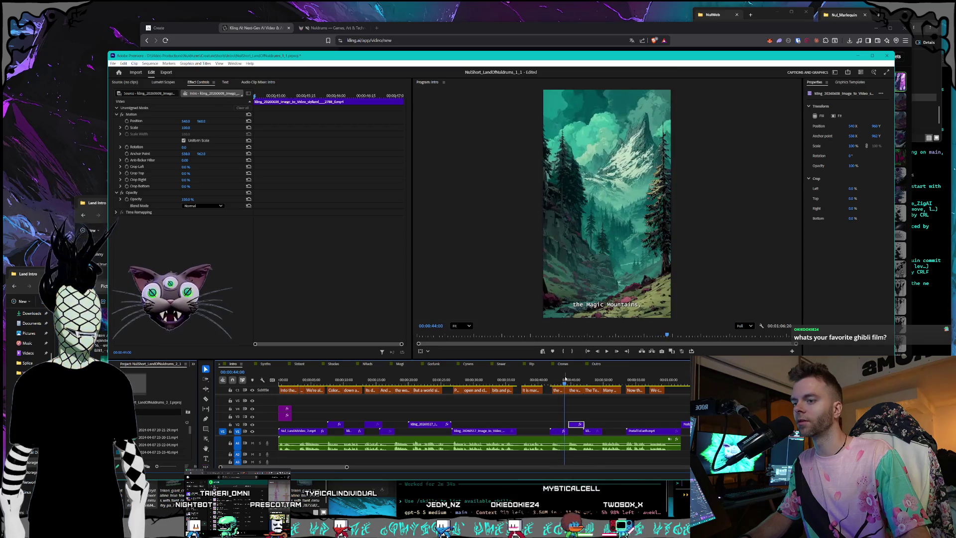
left_click_drag(565, 380, 569, 379)
right_click(570, 378)
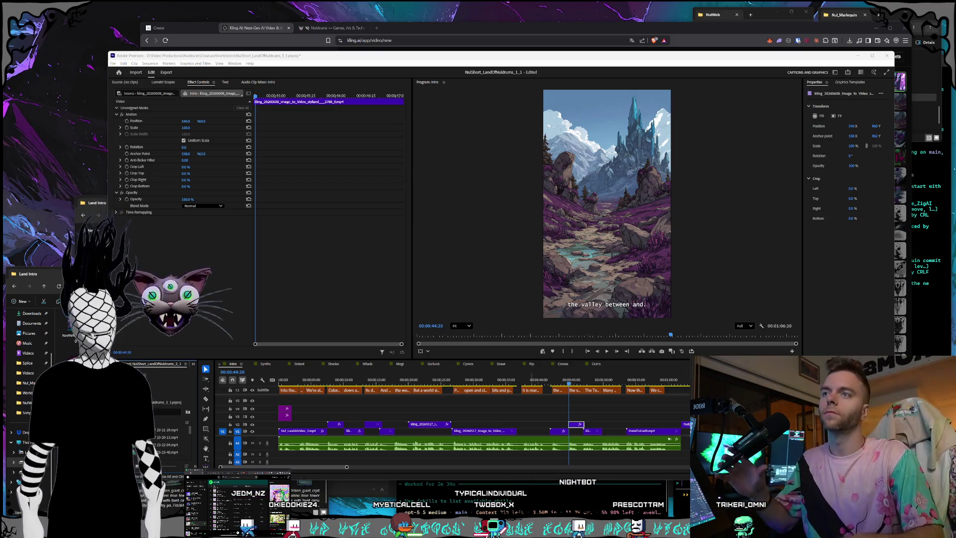
Step: Delete the V1 clip under The Technology Towers caption and bring up the Land Intro folder
left_click_drag(562, 376, 591, 376)
key("Delete")
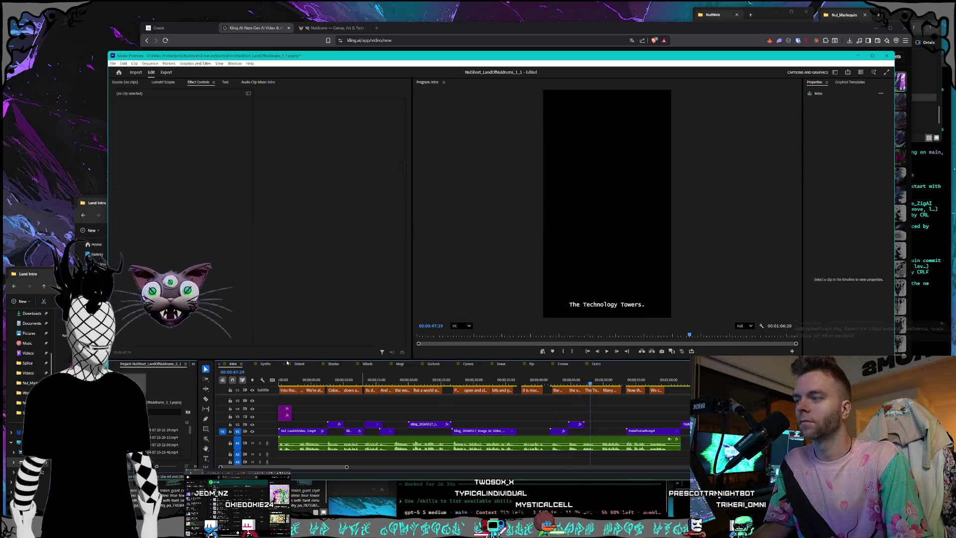
left_click(97, 211)
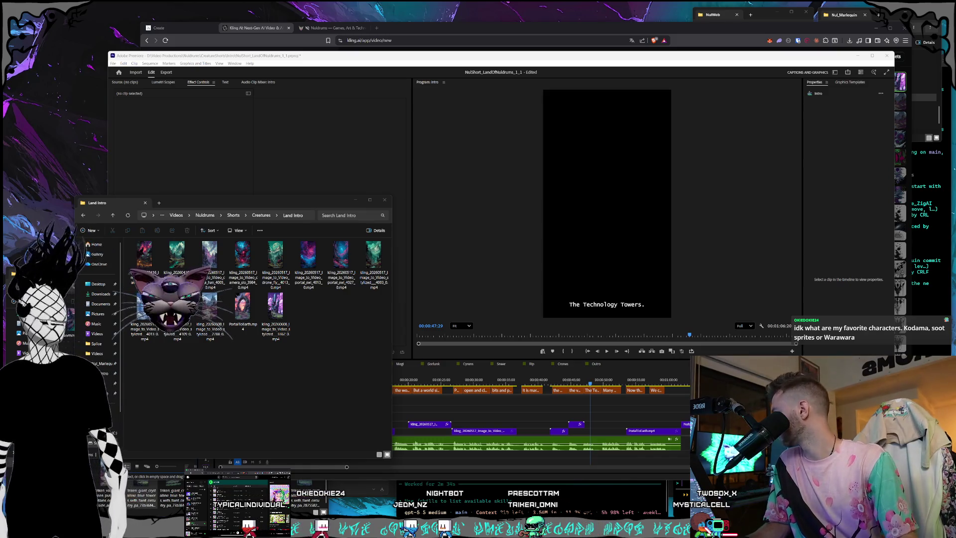
mouse_move(0, 145)
left_mouse_down()
mouse_move(313, 105)
mouse_move(413, 111)
left_mouse_up()
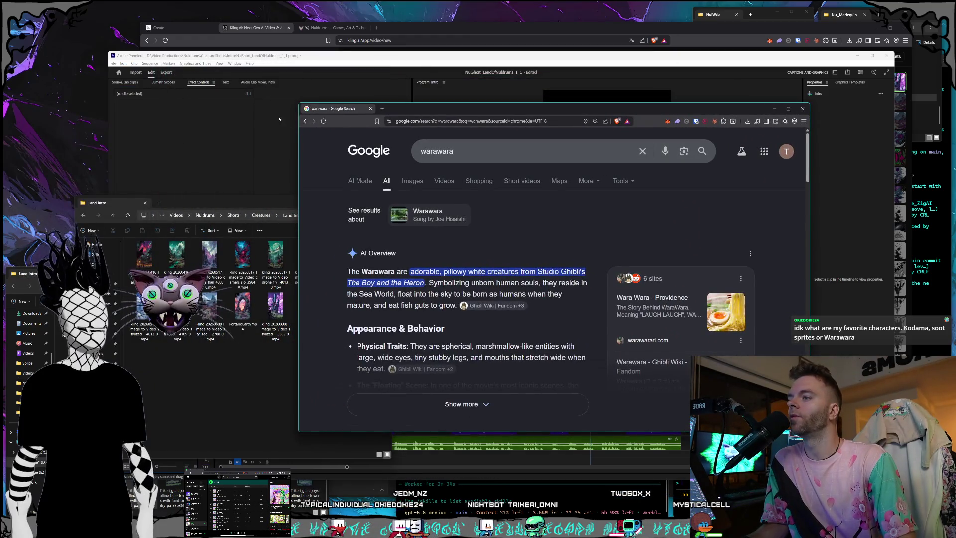
Step: Enlarge the browser and replace the warawara query with a 'kodama ghibli films' search
mouse_move(305, 106)
left_mouse_down()
mouse_move(228, 69)
mouse_move(209, 41)
left_mouse_up()
scroll(400, 228, "down", 2)
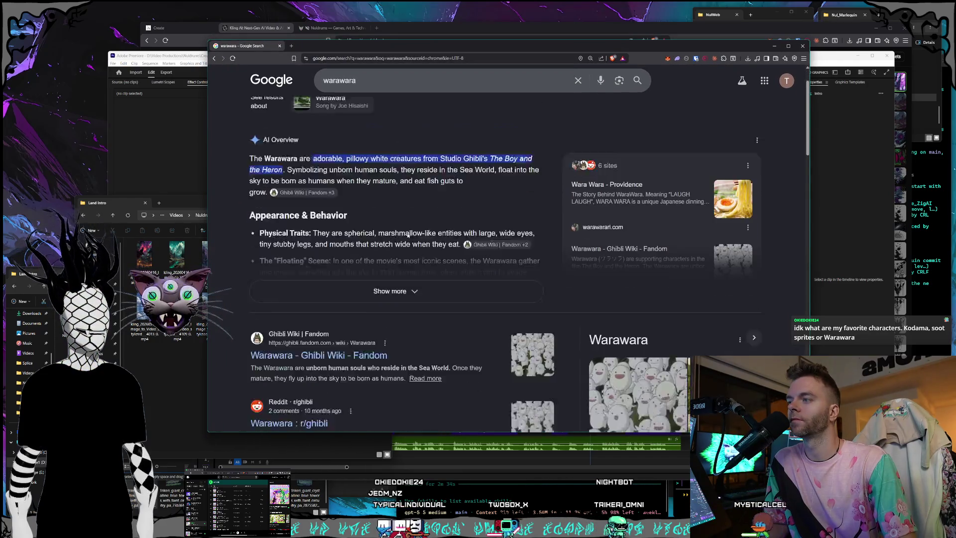
scroll(633, 272, "down", 2)
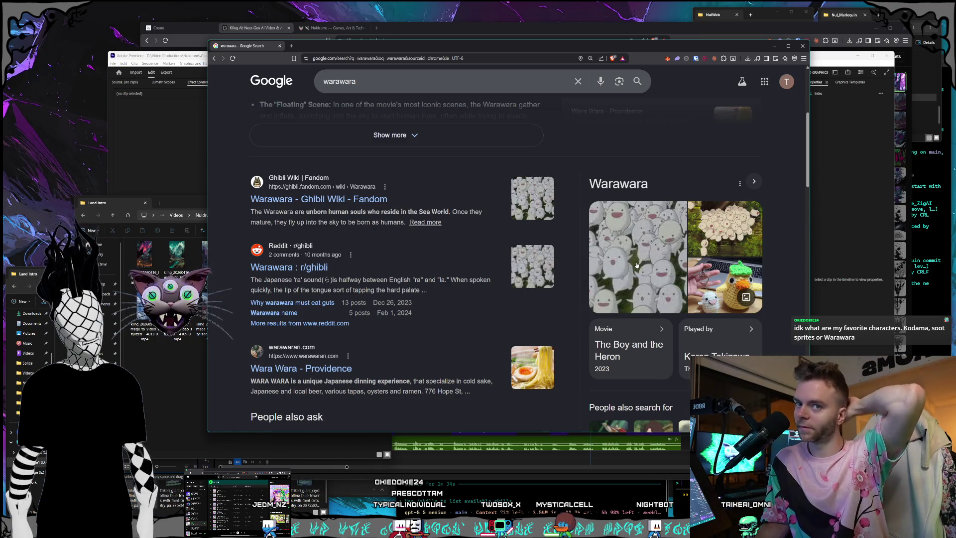
scroll(498, 224, "up", 4)
left_click(377, 87)
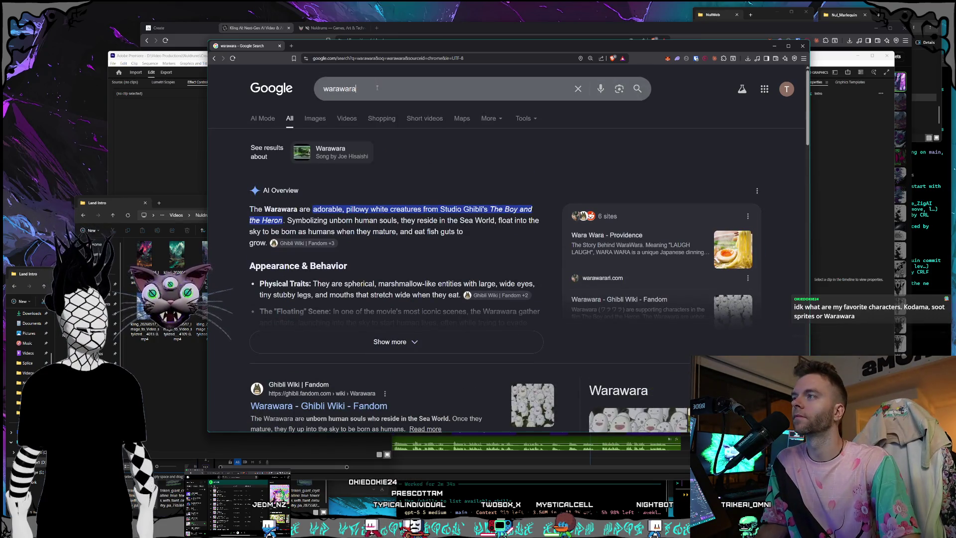
key("ctrl+a")
type("kodama ")
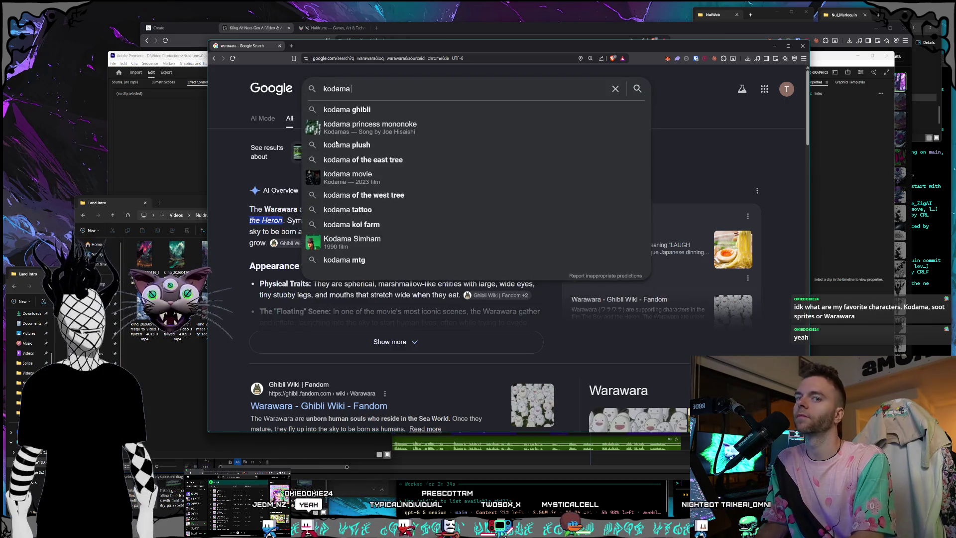
type("ghibli films")
key("Return")
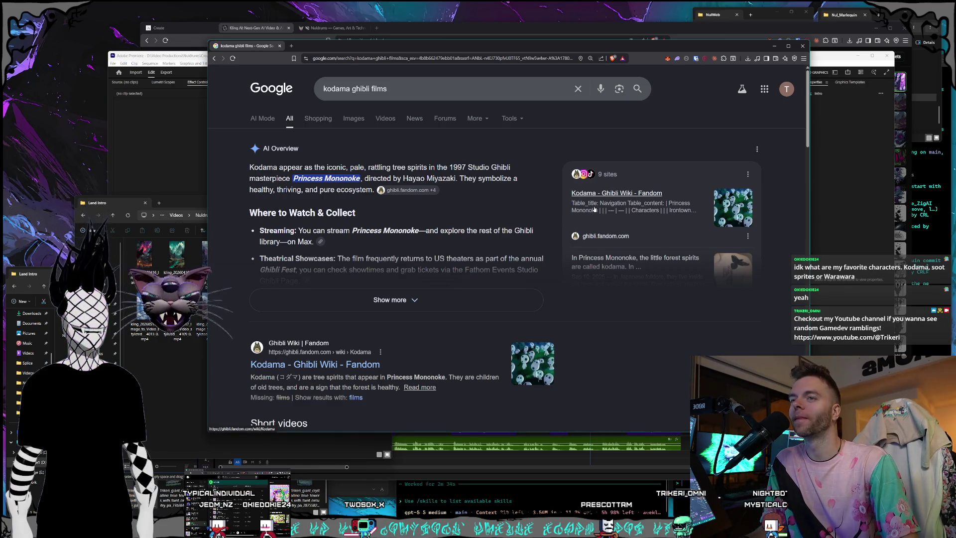
Step: View the Kodama page on the Ghibli Fandom wiki, then close the browser window
scroll(622, 278, "down", 1)
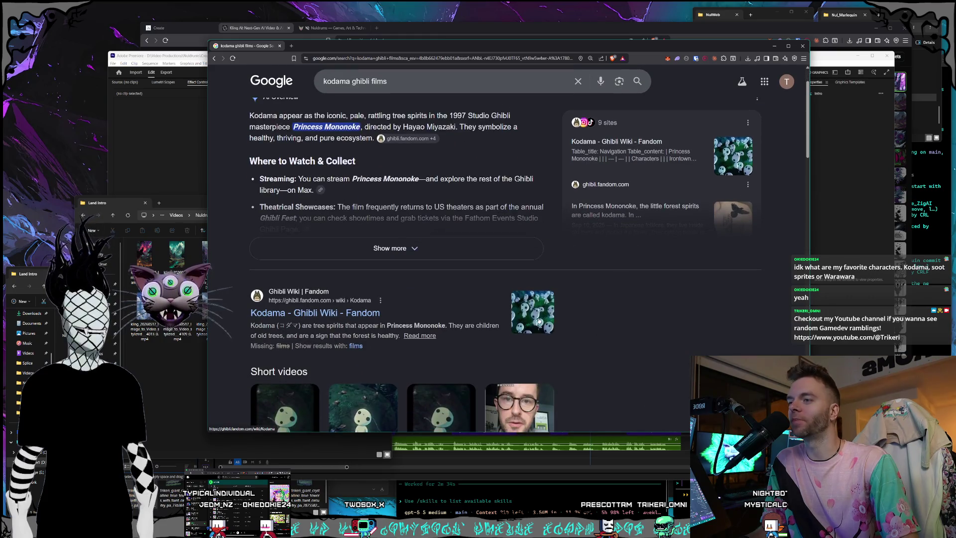
scroll(552, 309, "down", 1)
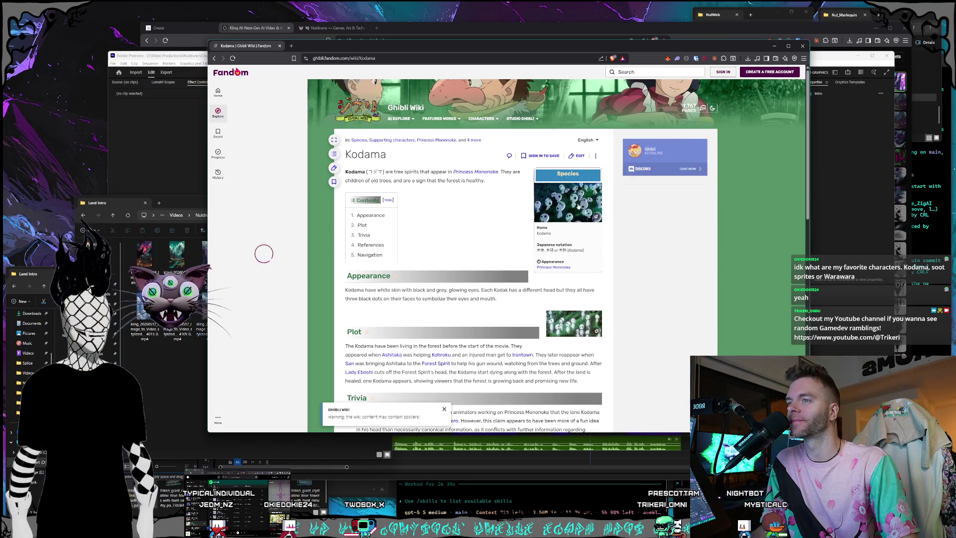
left_click(578, 206)
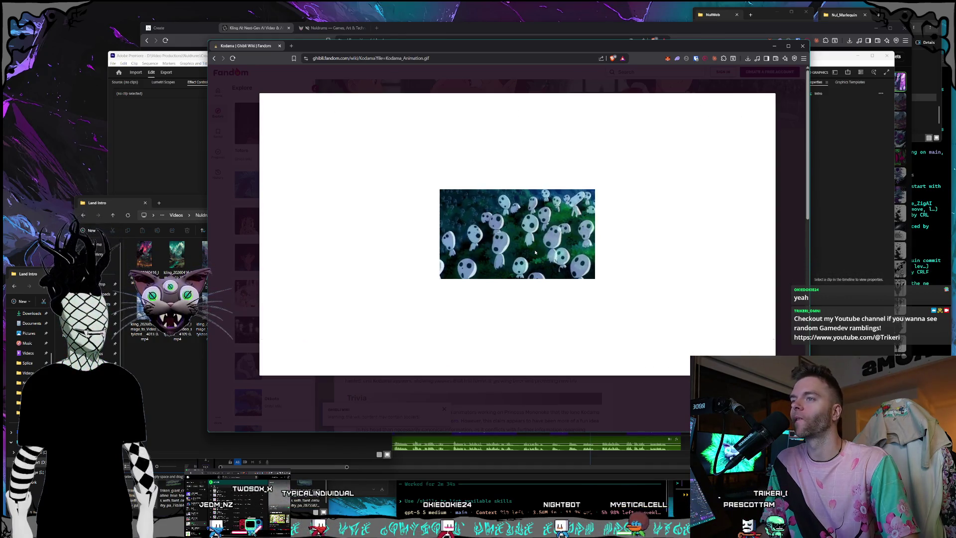
mouse_move(530, 255)
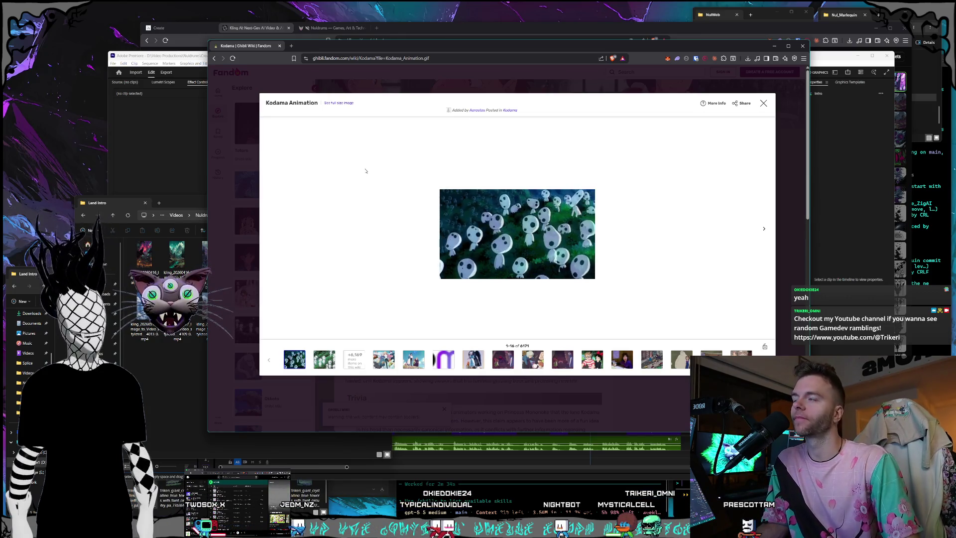
key("ctrl+w")
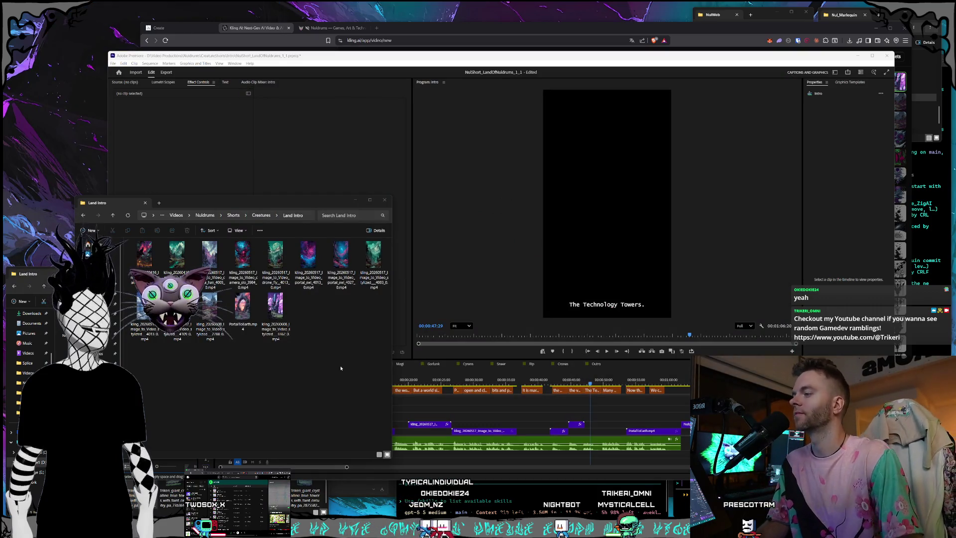
Step: Merge the Grok window into the main browser as a tab and return to Premiere Pro
mouse_move(195, 529)
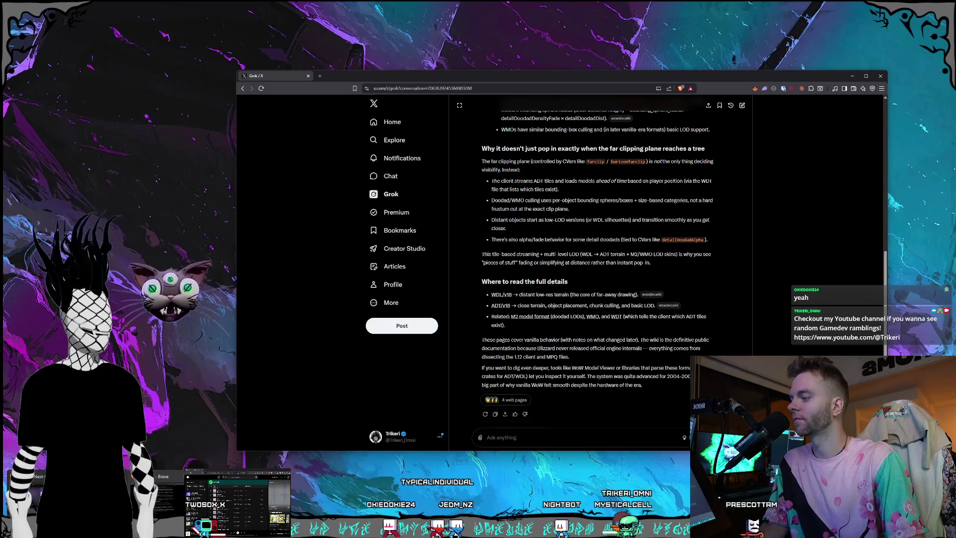
left_click(236, 500)
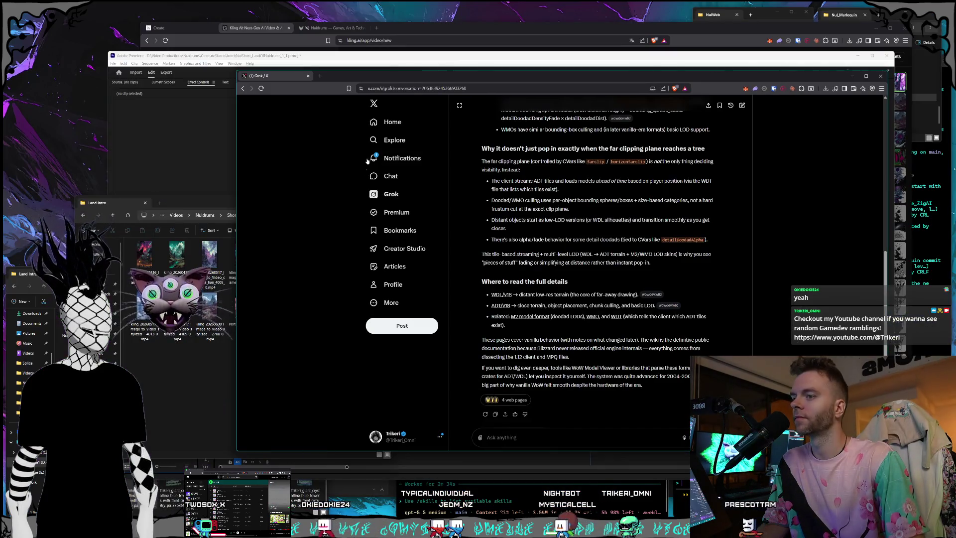
left_click_drag(259, 75, 398, 28)
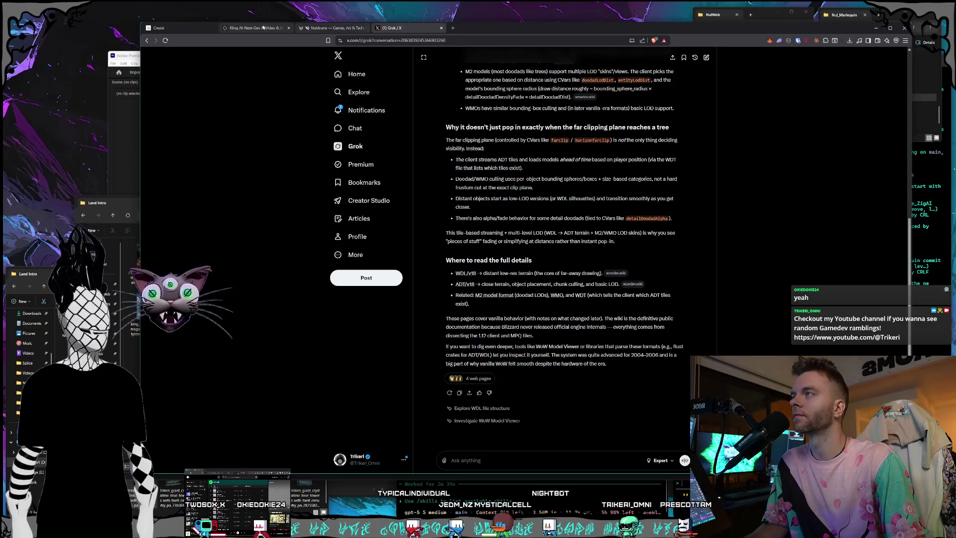
left_click(263, 28)
left_click(122, 55)
Step: Place the downloaded towers video from Land Intro onto the timeline and preview it
left_click_drag(74, 87, 152, 25)
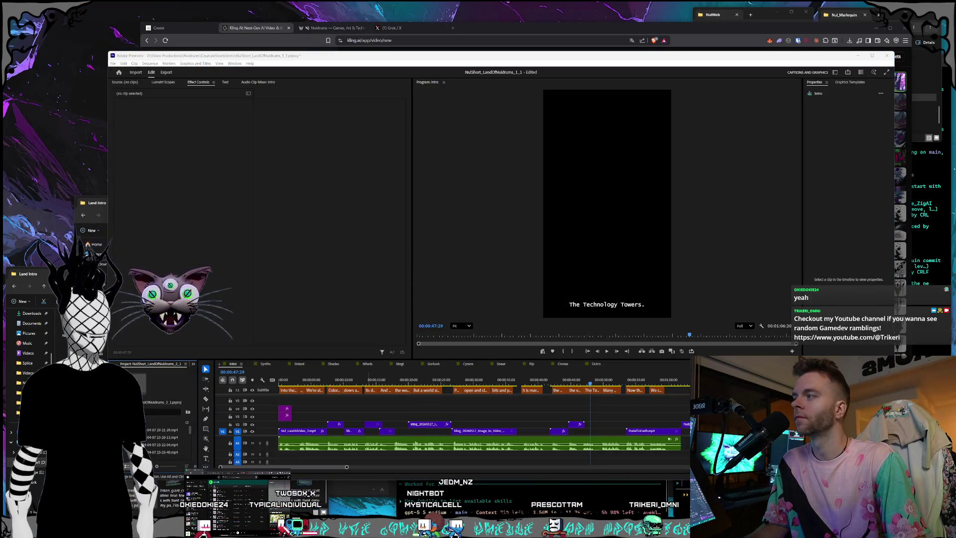
left_click(94, 215)
left_click(276, 312)
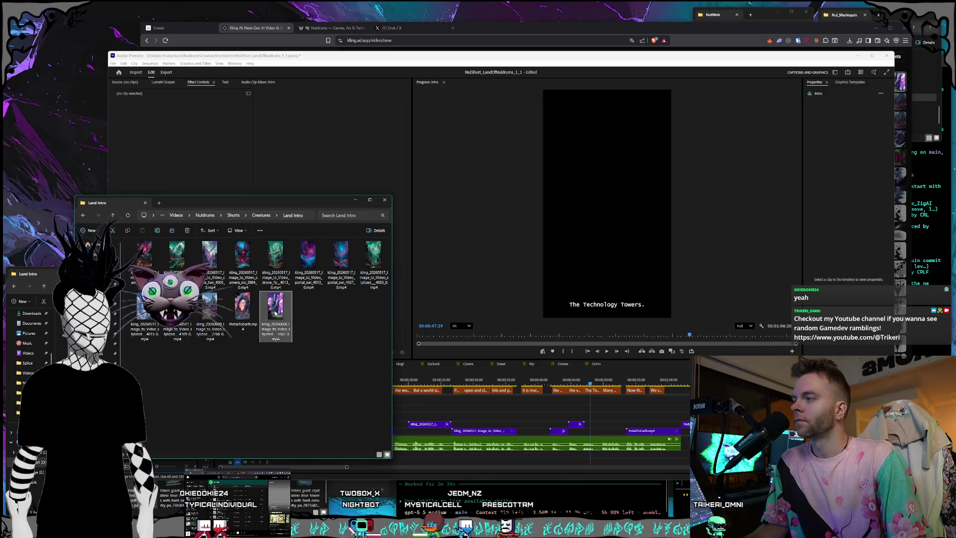
left_click_drag(278, 312, 596, 432)
left_click(594, 432)
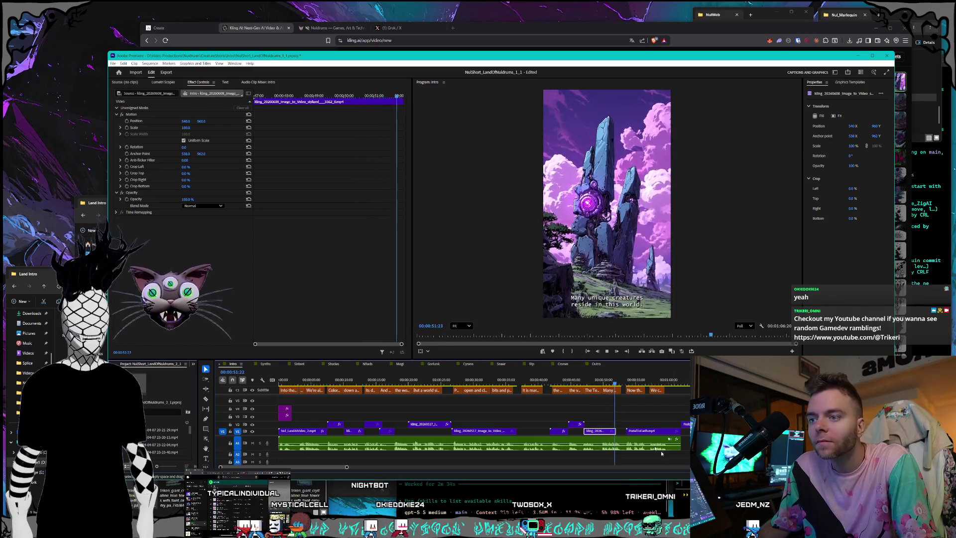
key("space")
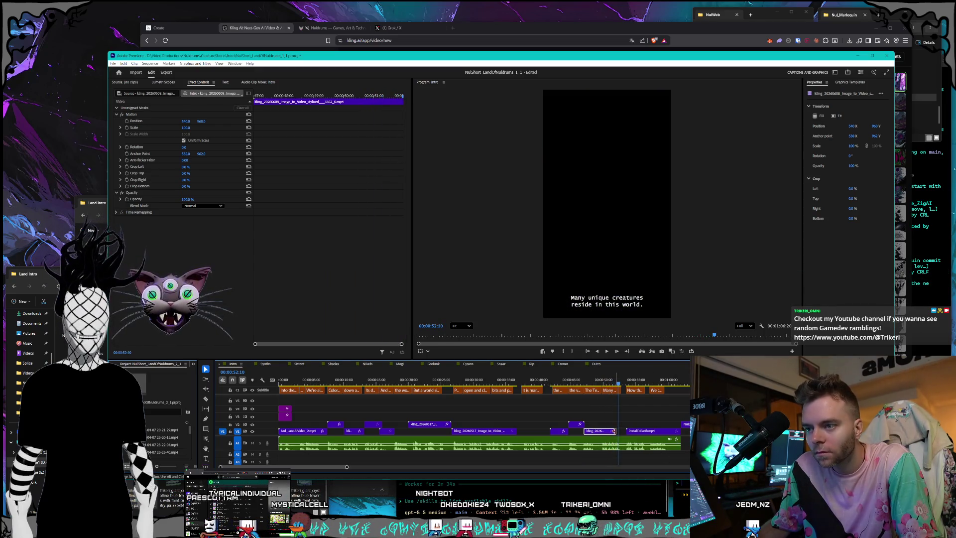
right_click(576, 425)
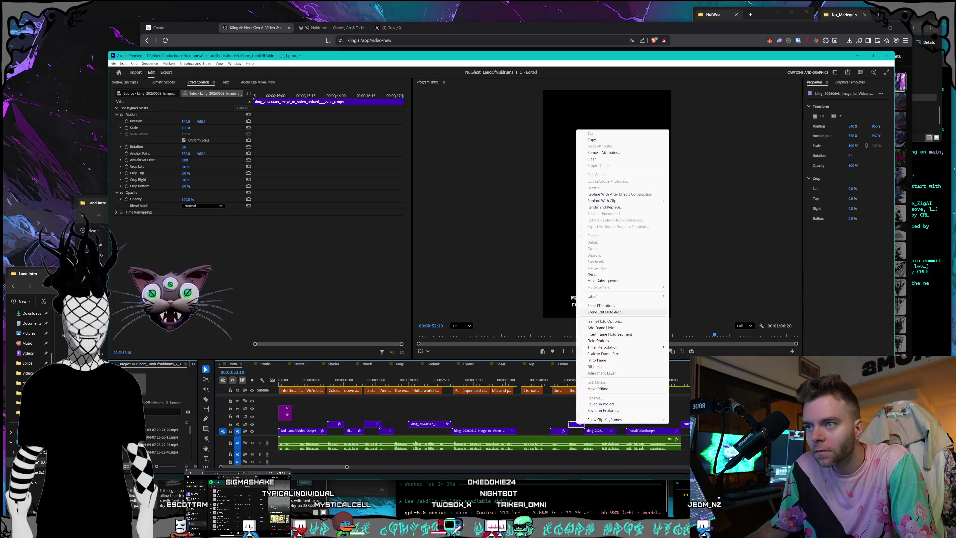
Step: Set the short V1 clip under 'Many unique creatures' to 180% speed in Speed/Duration
left_click(615, 312)
key("Escape")
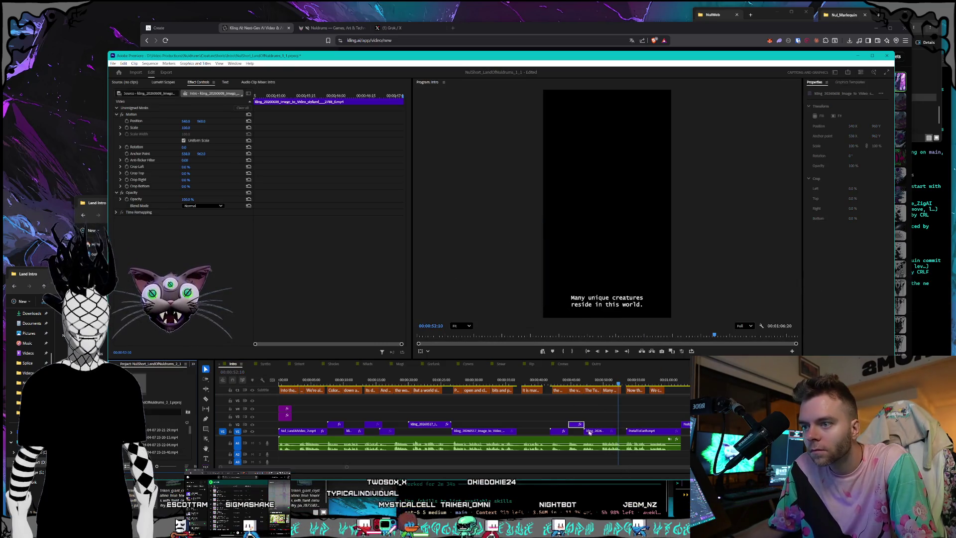
right_click(589, 432)
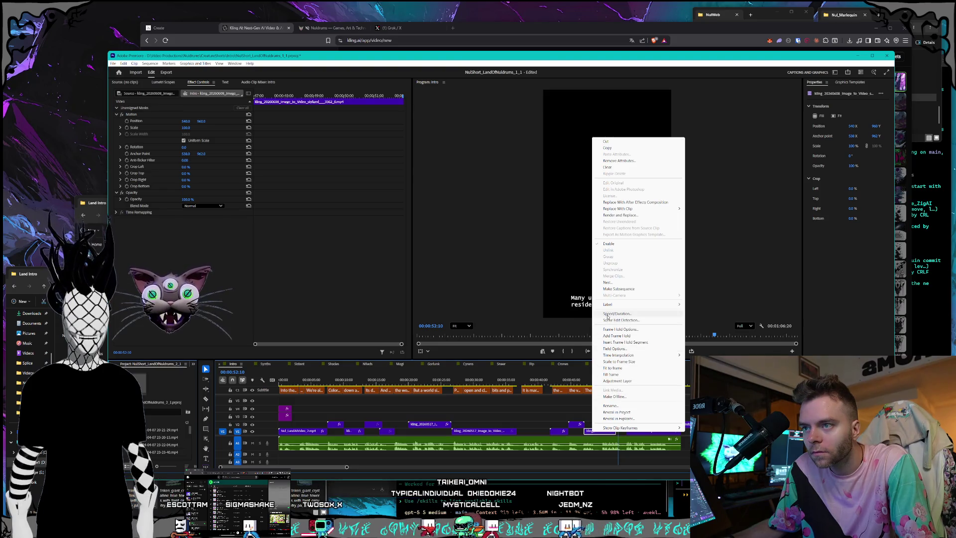
left_click(607, 314)
key("Return")
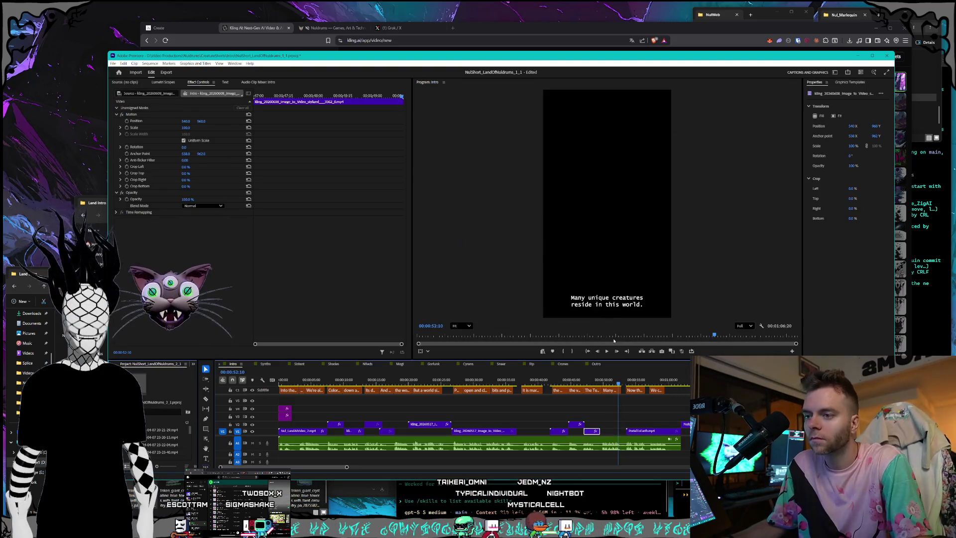
right_click(590, 432)
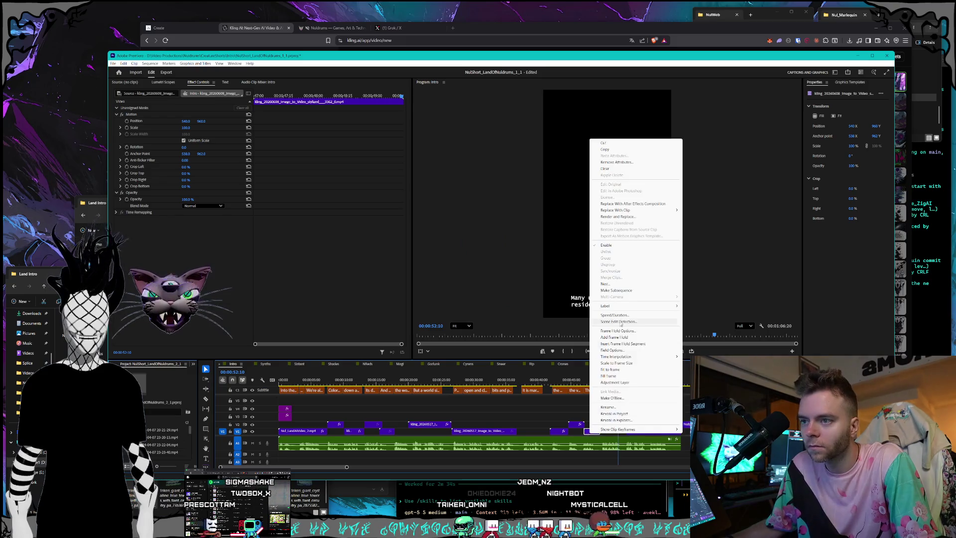
left_click(623, 315)
type("180")
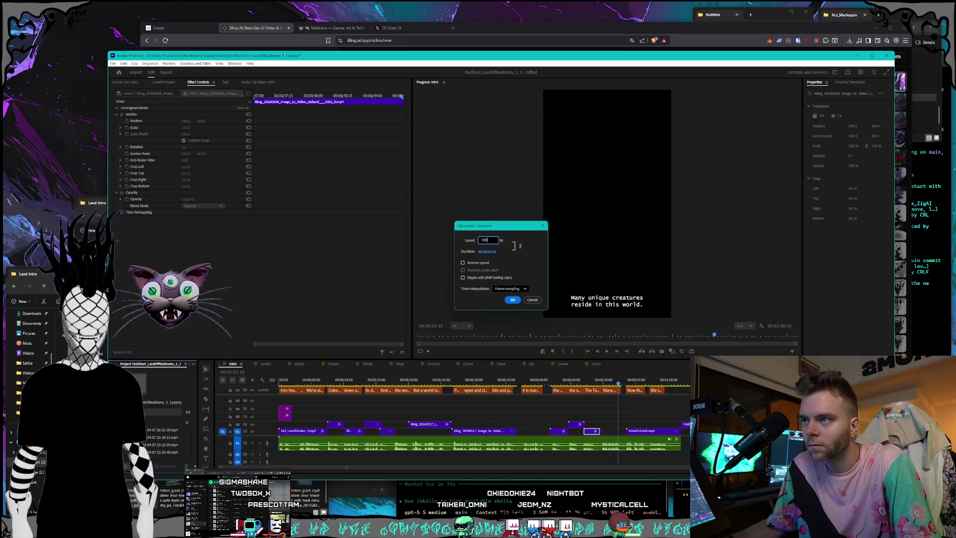
key("Return")
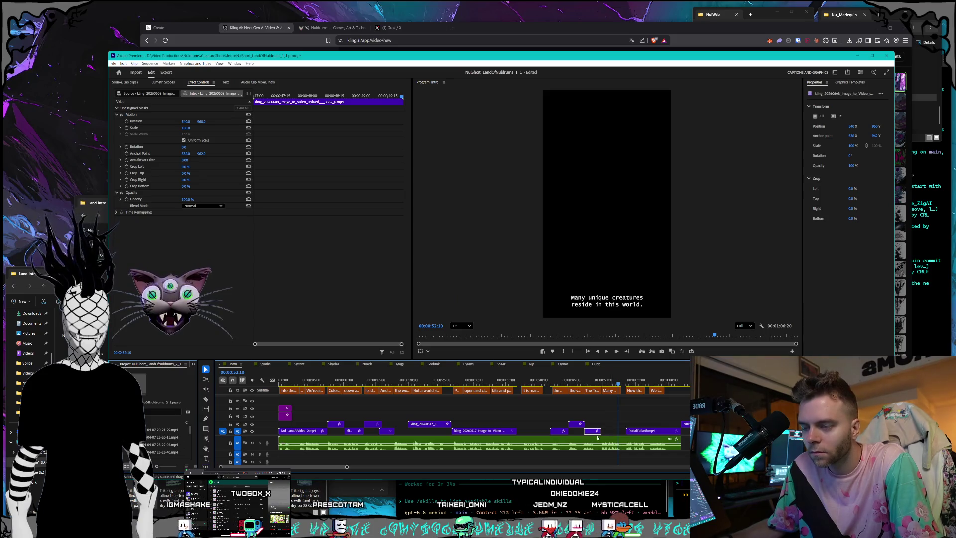
left_click(545, 459)
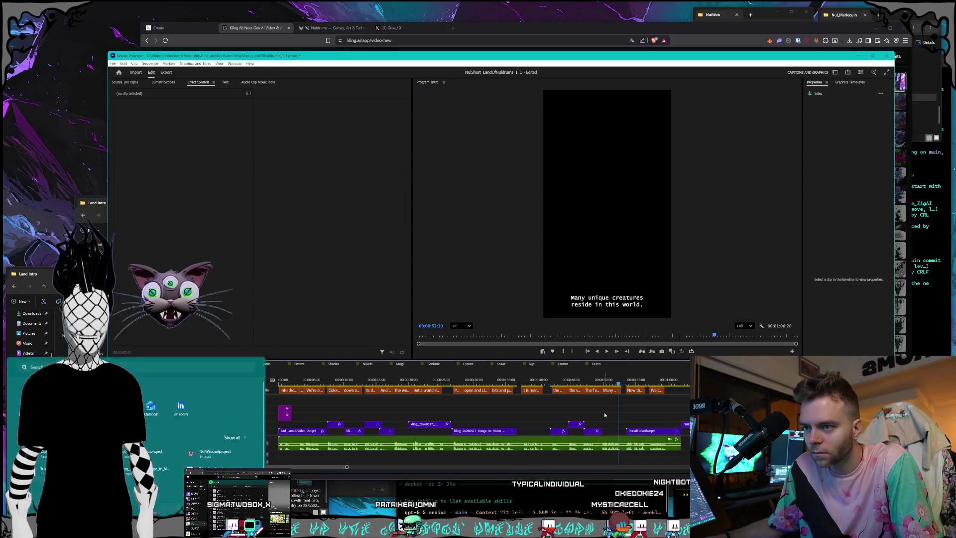
mouse_move(221, 466)
left_mouse_down()
mouse_move(338, 469)
mouse_move(323, 466)
left_mouse_up()
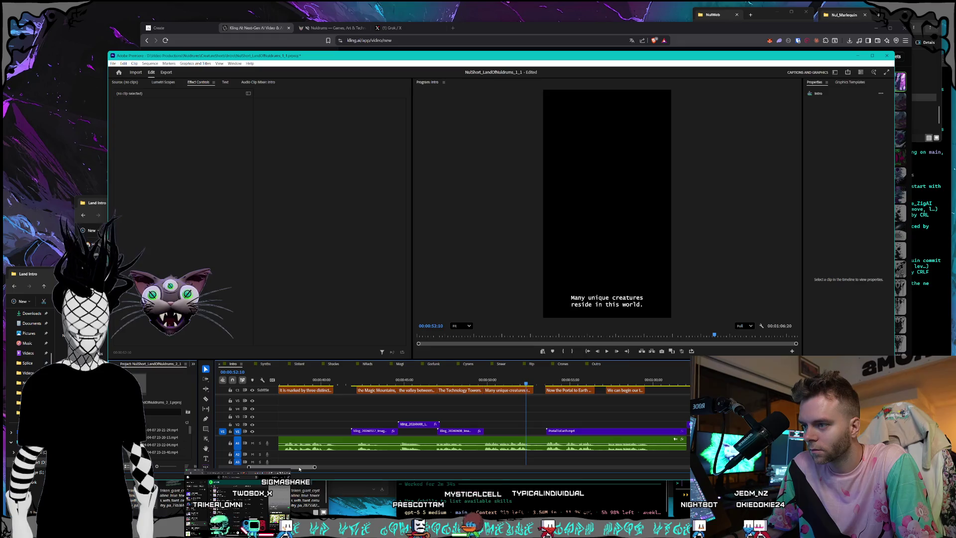
Step: Change the short V1 clip's speed to 95% in Speed/Duration, then scrub toward the valley shot
scroll(425, 441, "up", 1)
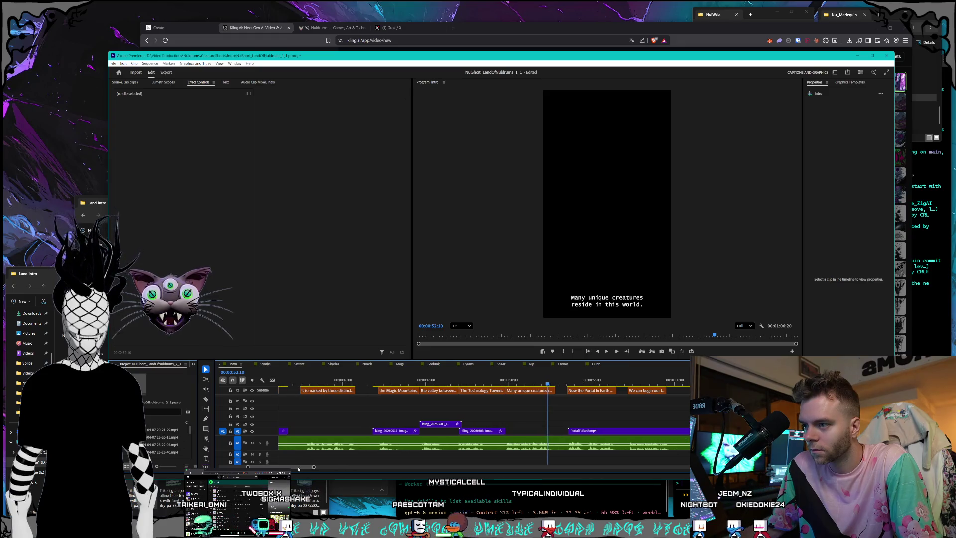
right_click(479, 437)
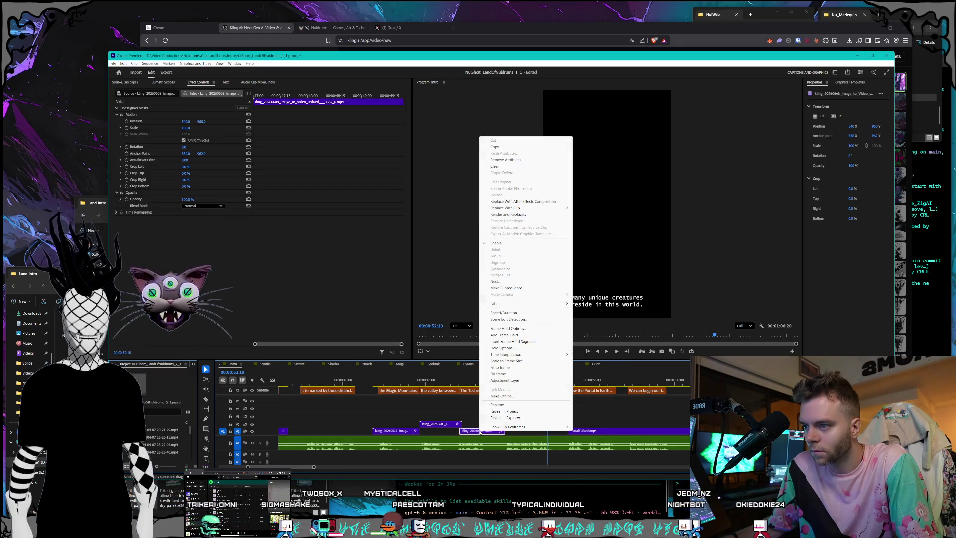
left_click(505, 312)
type("95")
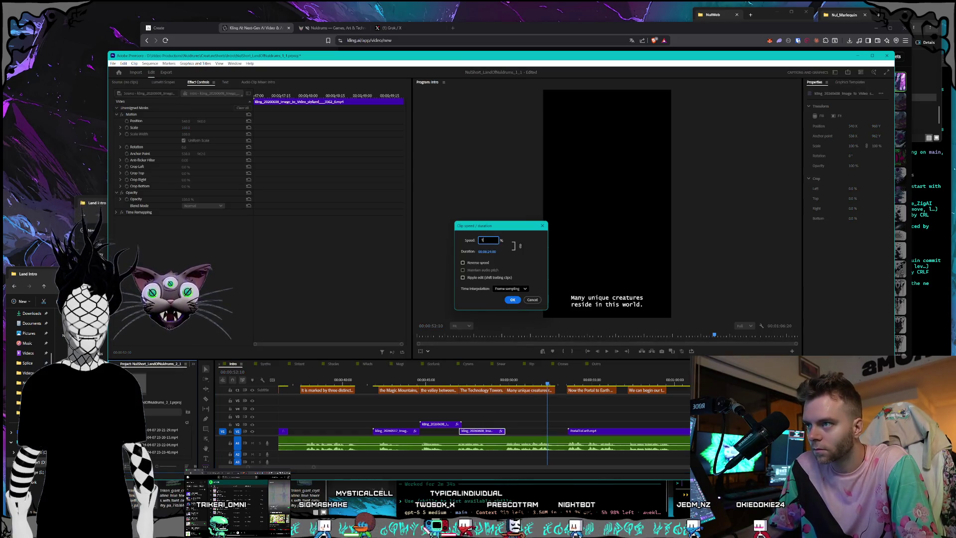
key("Return")
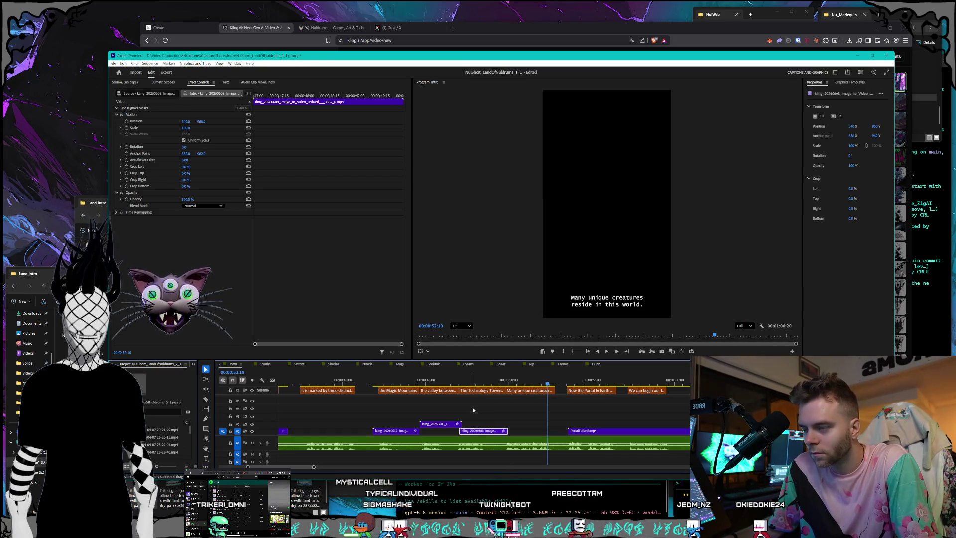
left_click(466, 424)
left_click(435, 424)
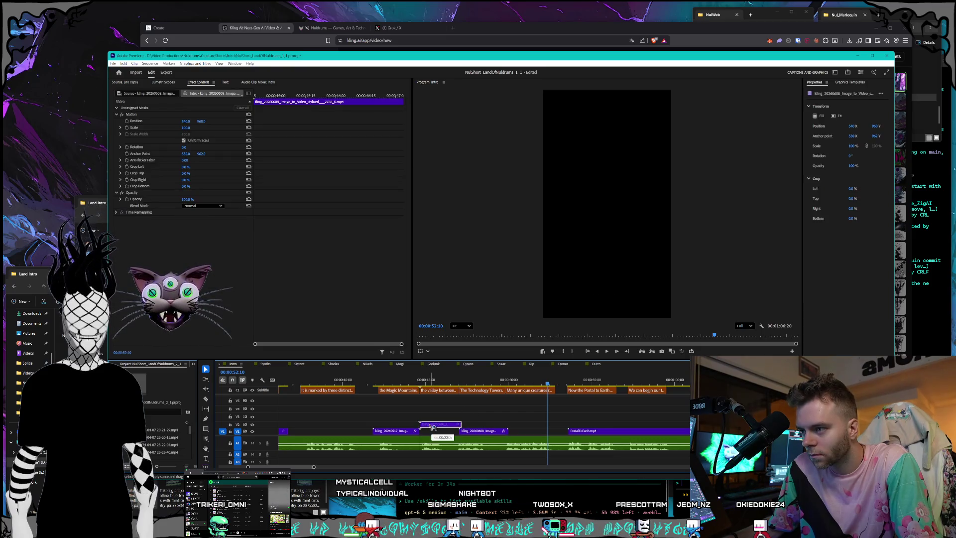
left_click(447, 395)
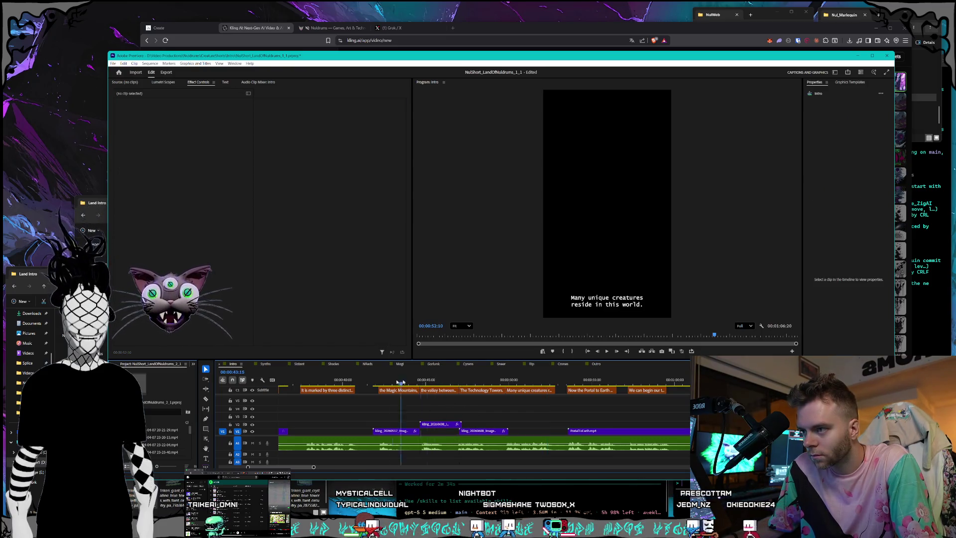
left_click_drag(375, 383, 572, 405)
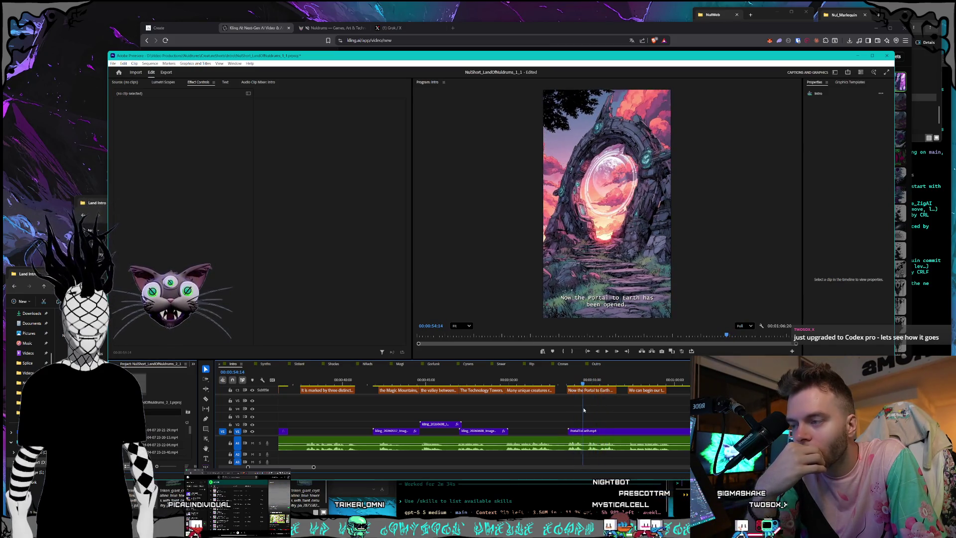
left_click_drag(344, 394, 421, 395)
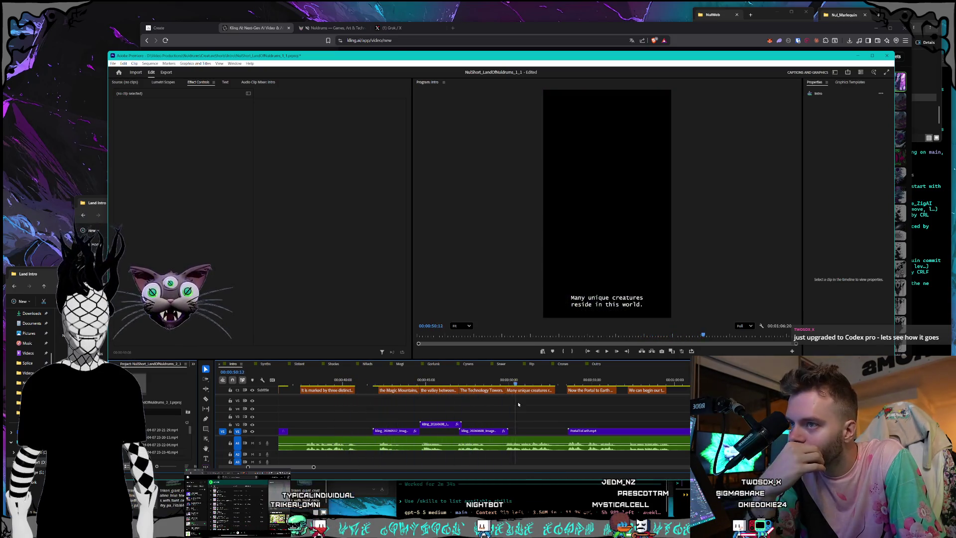
left_click(340, 383)
key("minus")
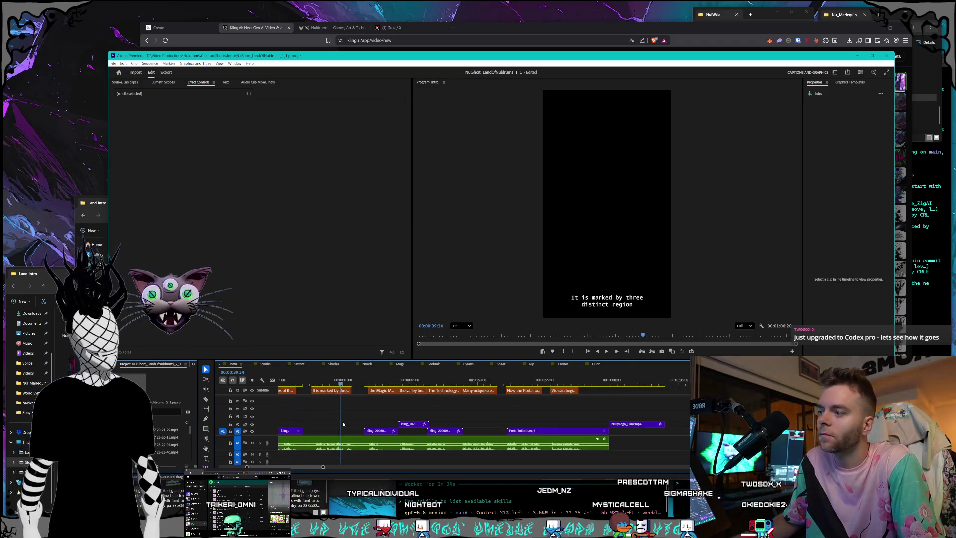
key("minus")
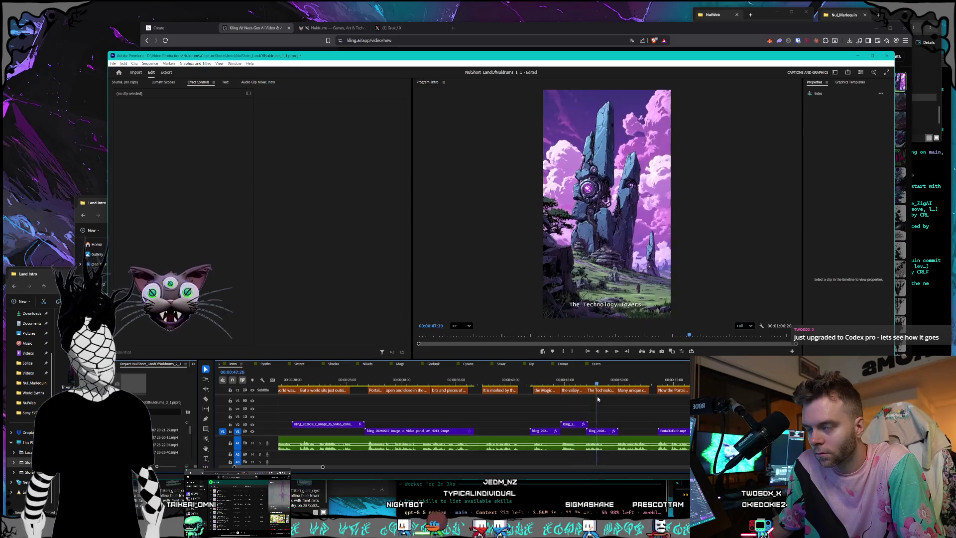
left_click_drag(609, 399, 687, 407)
key("j")
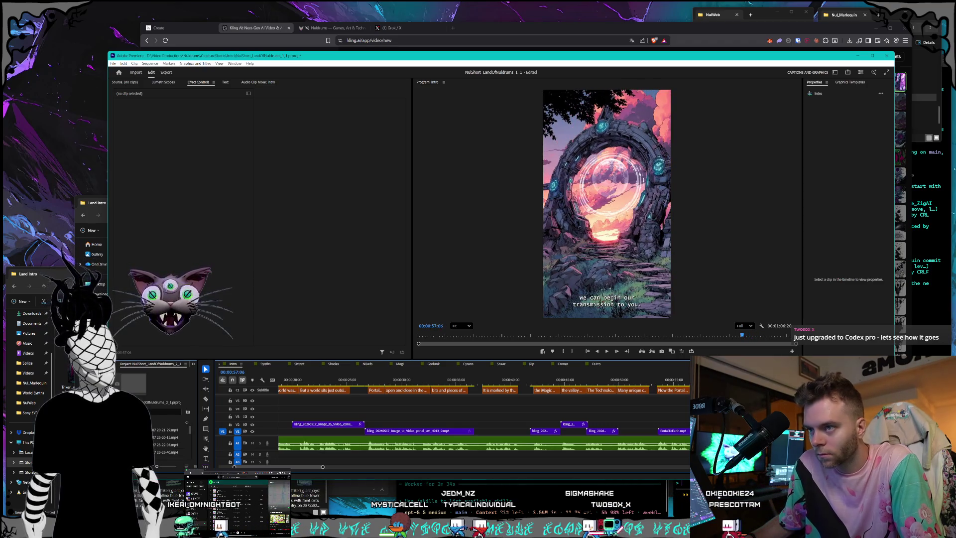
key("l")
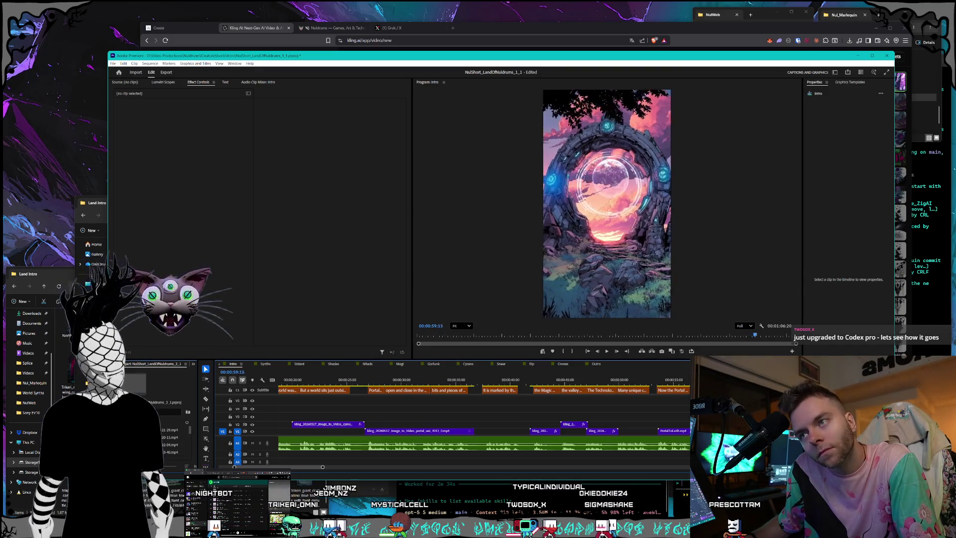
left_click(686, 384)
left_click_drag(686, 403, 617, 399)
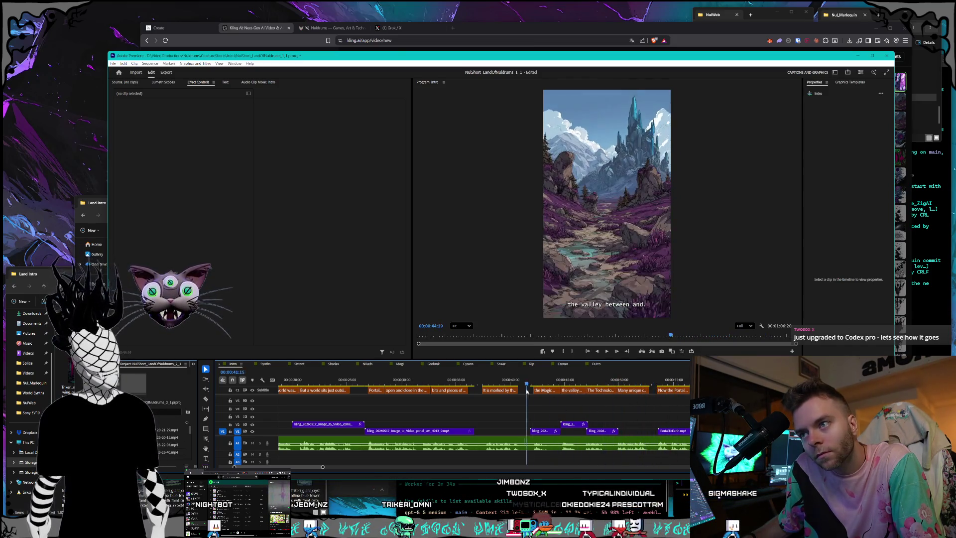
scroll(500, 419, "down", 3)
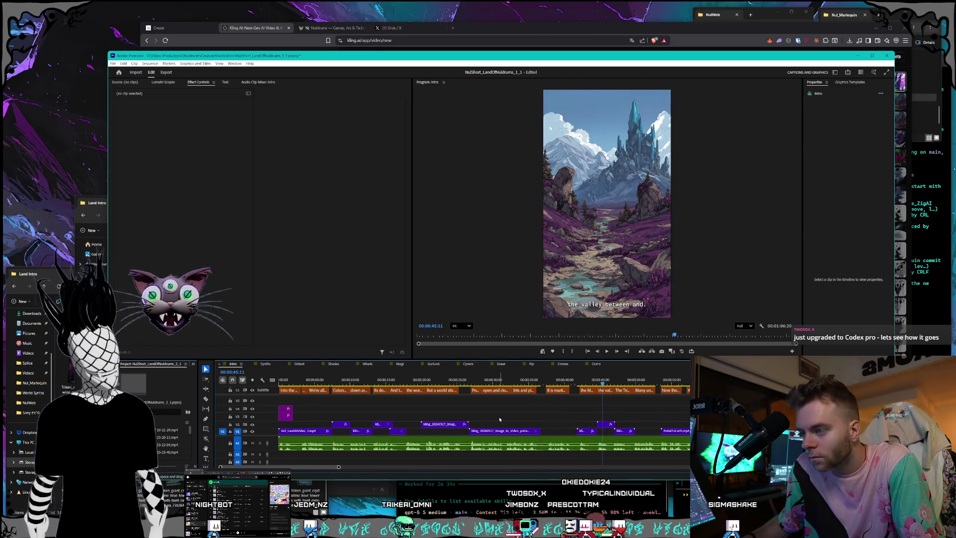
Step: Scrub the Intro sequence from its start to about 00:00:16, then open a new Brave tab
scroll(499, 419, "down", 2)
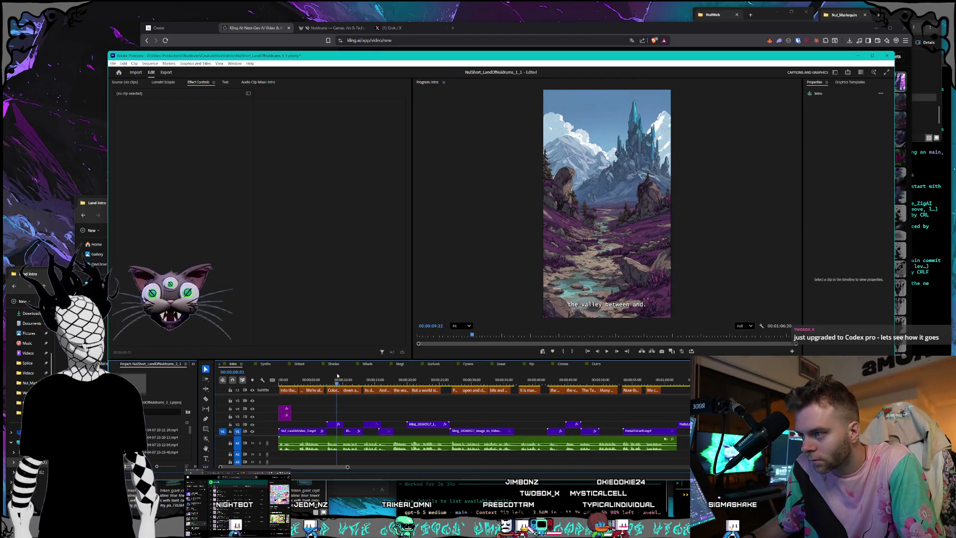
left_click(310, 379)
left_click_drag(312, 379, 424, 377)
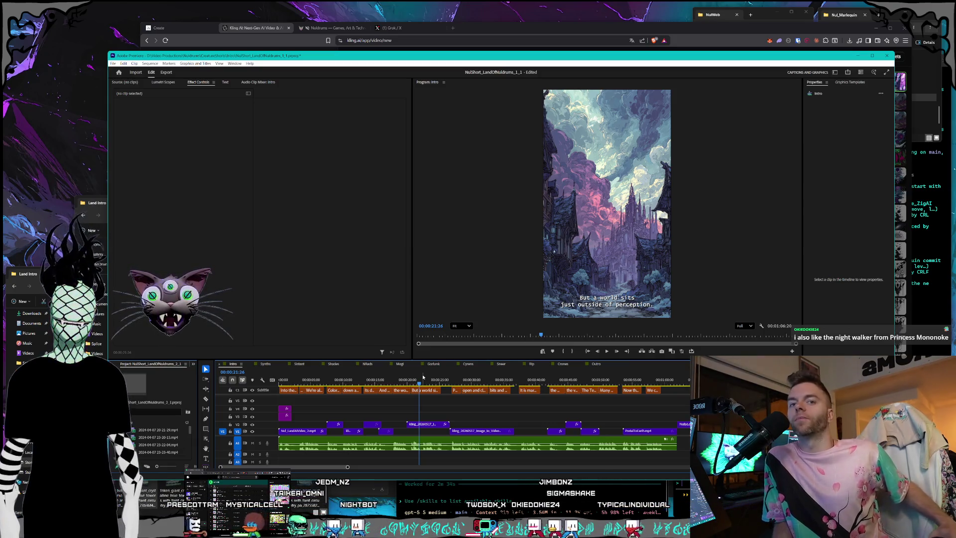
left_click(453, 28)
Step: Search Google for 'princess monoke night walker' and scroll through the results
type("princess")
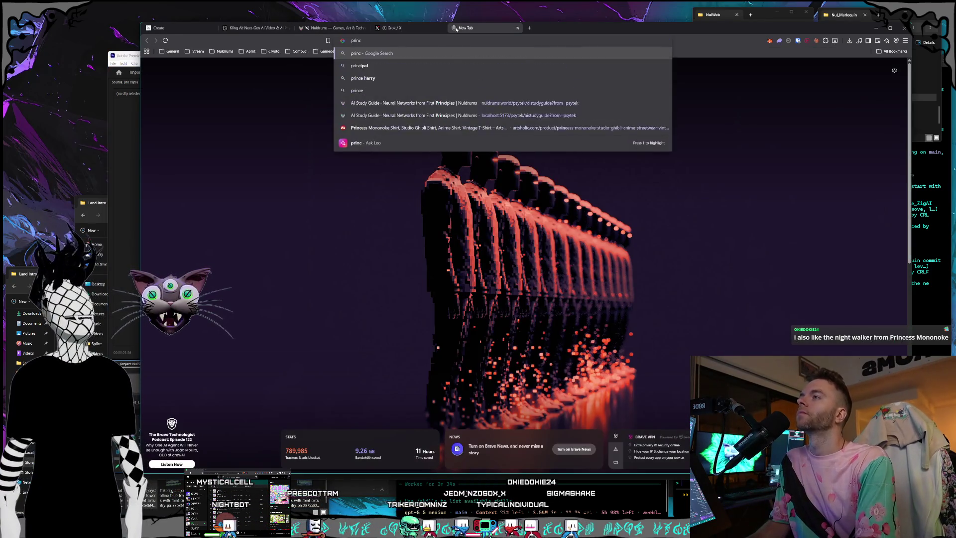
type(" monoke")
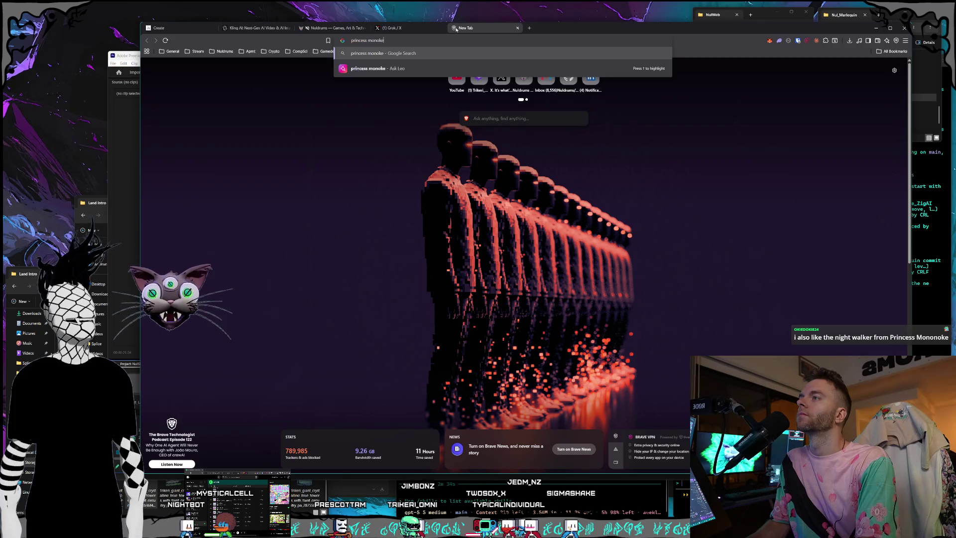
type(" night walker")
key("Return")
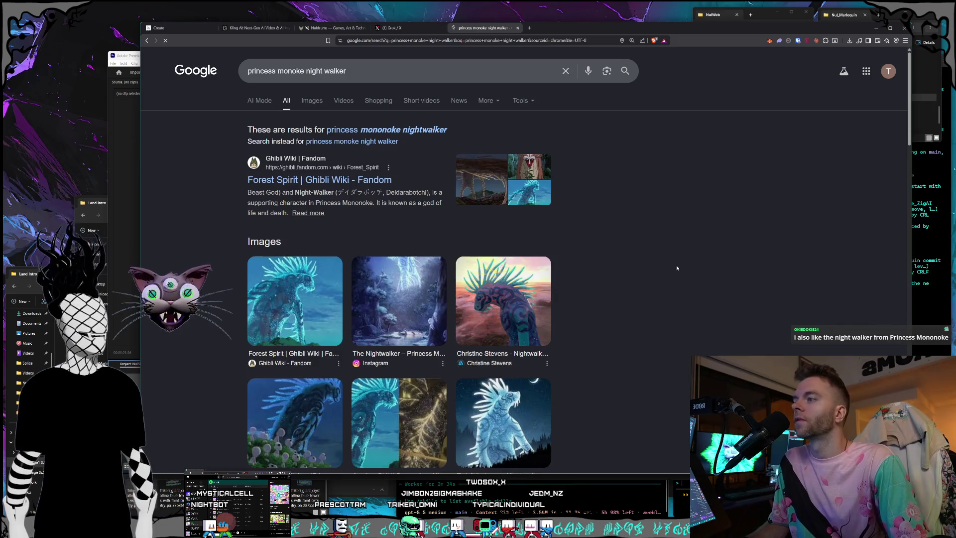
scroll(498, 245, "down", 1)
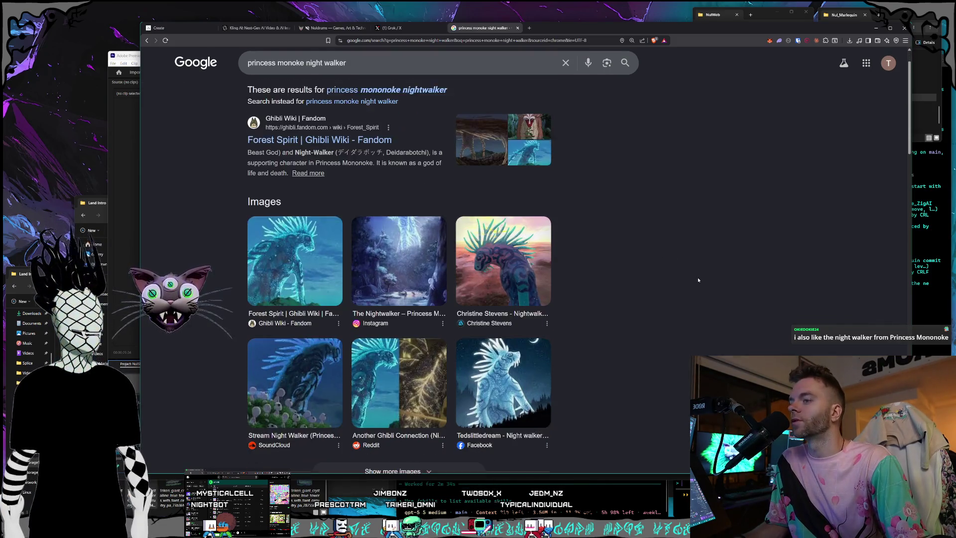
scroll(697, 282, "down", 2)
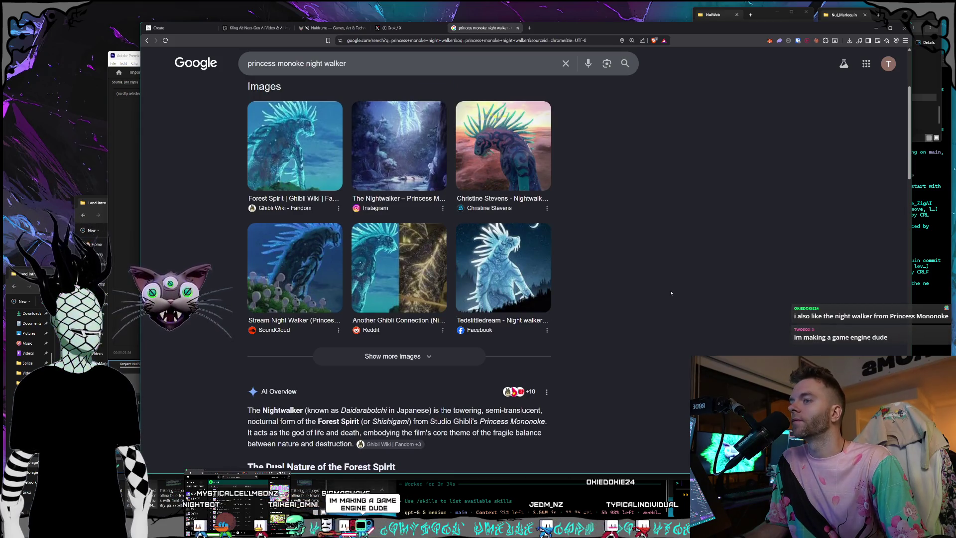
scroll(671, 291, "down", 2)
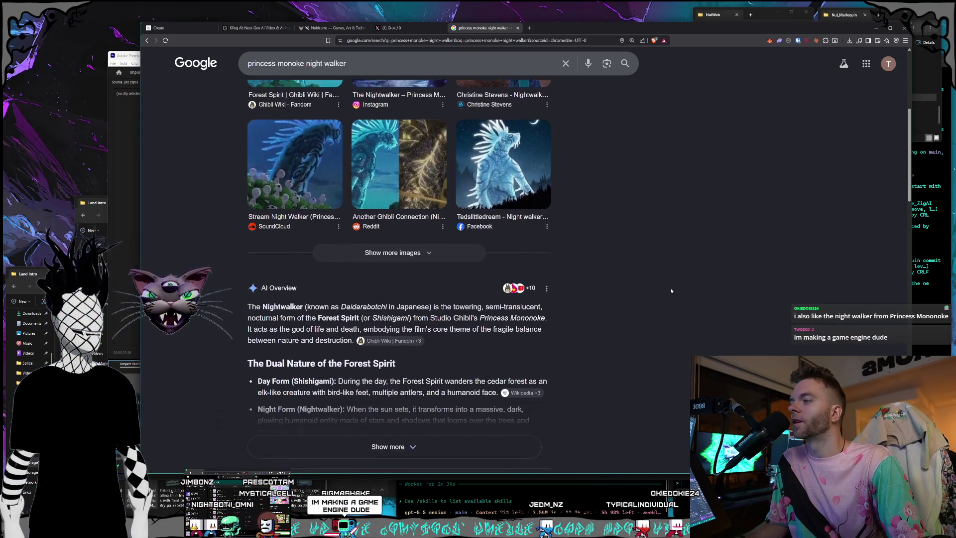
scroll(672, 291, "down", 2)
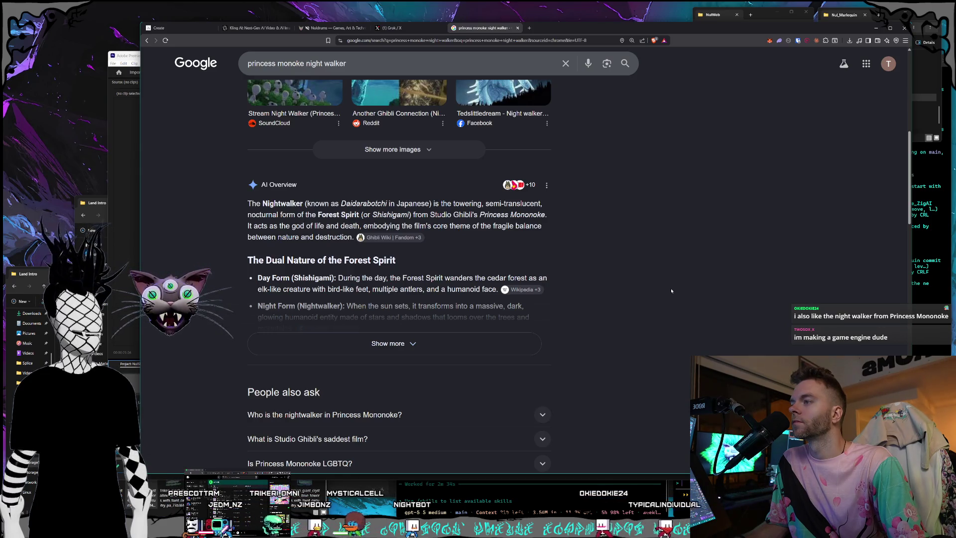
Step: Expand the AI Overview with Show more and read the Nightwalker's full explanation
left_click(528, 344)
scroll(724, 302, "down", 1)
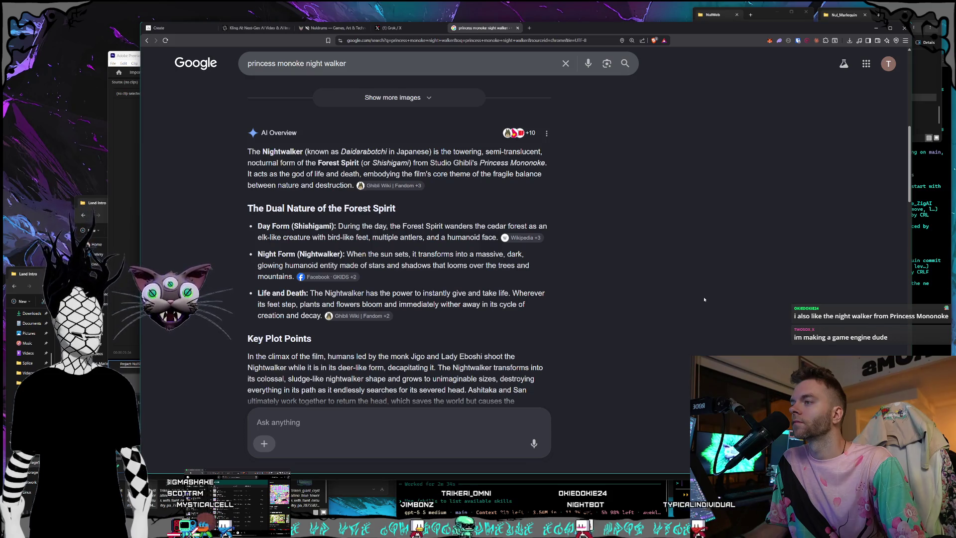
scroll(704, 299, "down", 1)
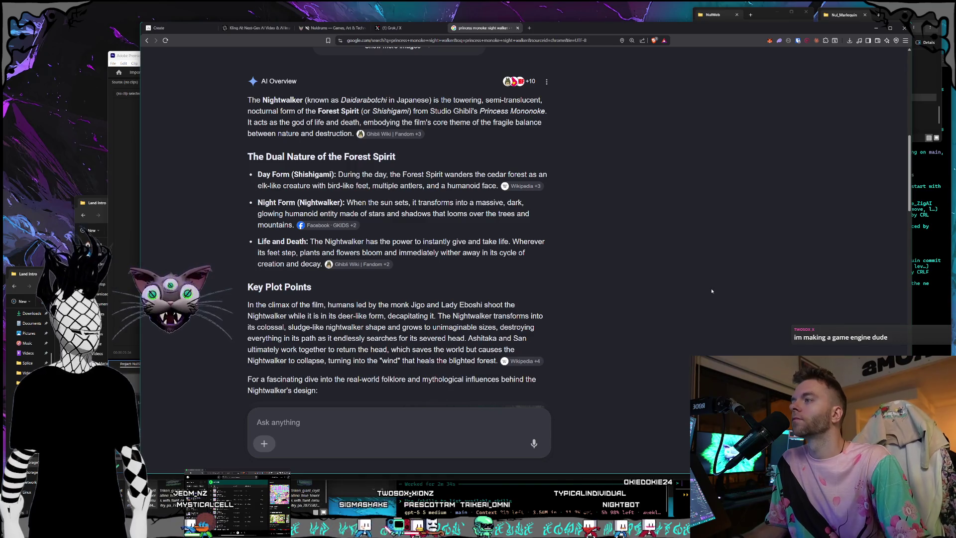
scroll(713, 290, "down", 1)
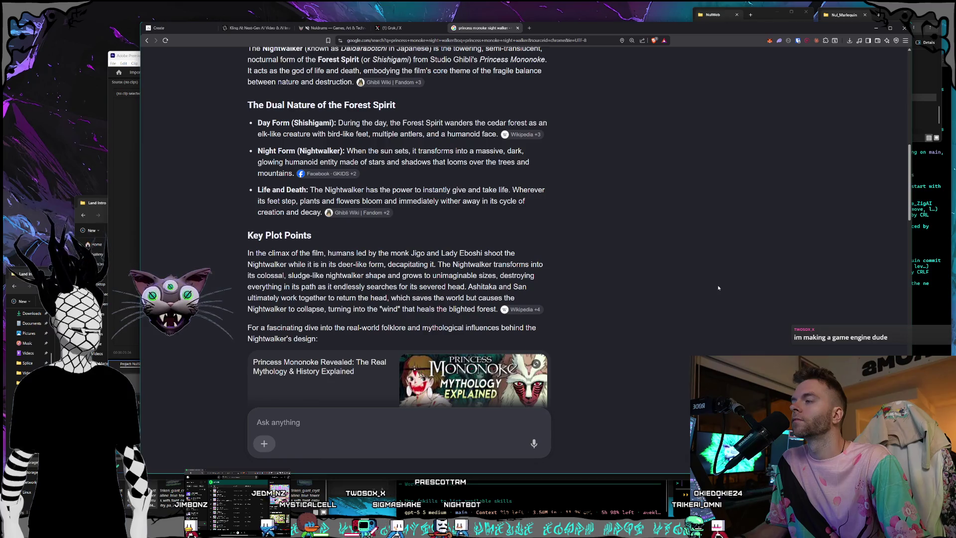
scroll(721, 284, "down", 2)
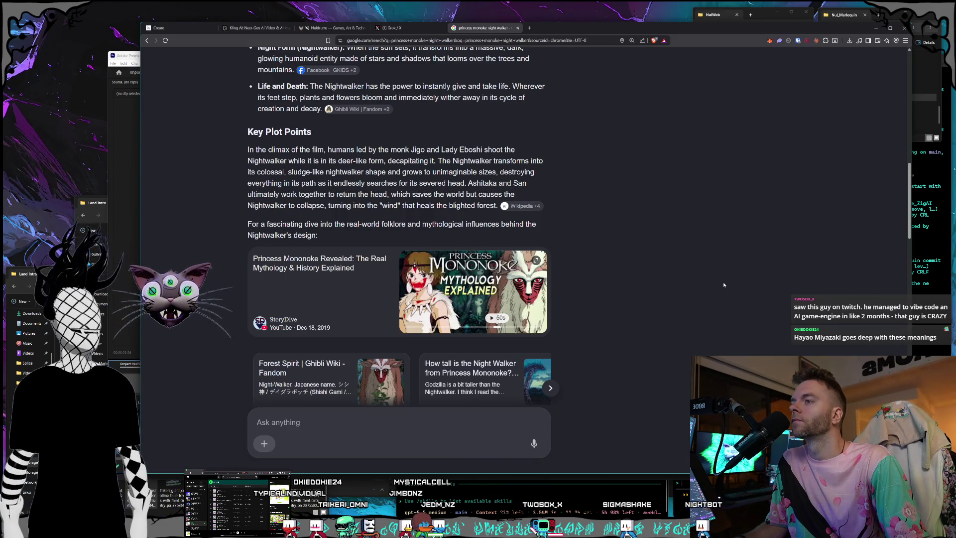
scroll(723, 283, "down", 3)
scroll(725, 285, "up", 10)
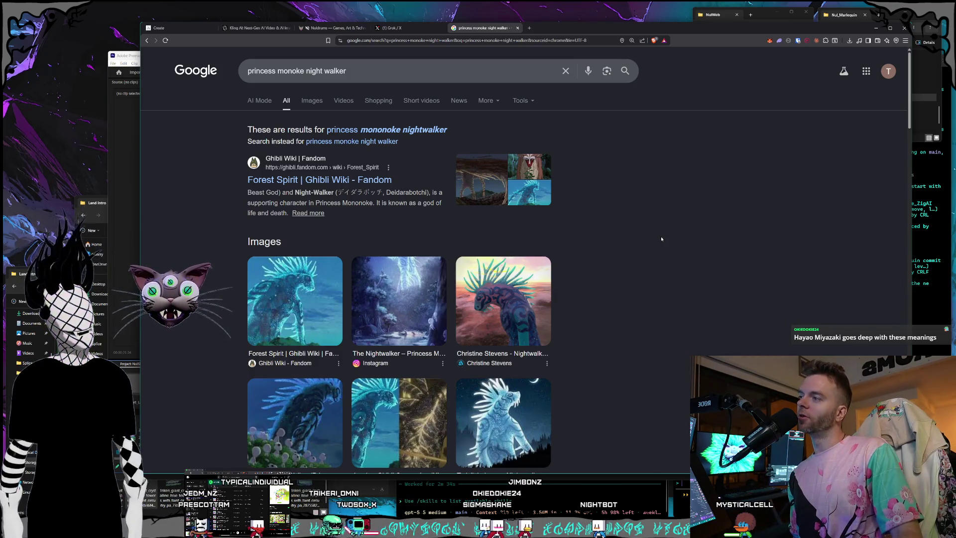
Step: Scroll past the AI Overview and videos toward the 'Forest Spirit - Mononoke hime Wiki' result
scroll(663, 241, "down", 2)
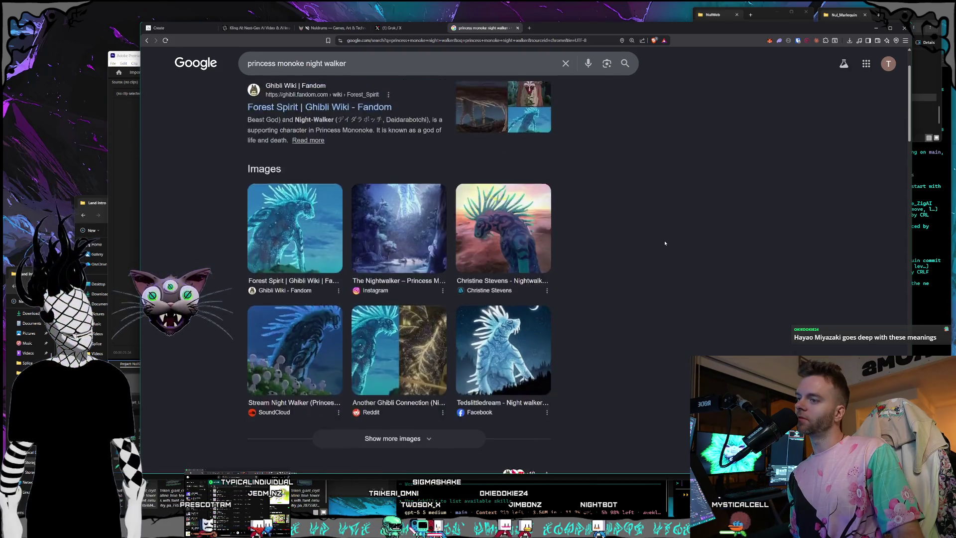
scroll(665, 243, "down", 2)
scroll(664, 243, "down", 2)
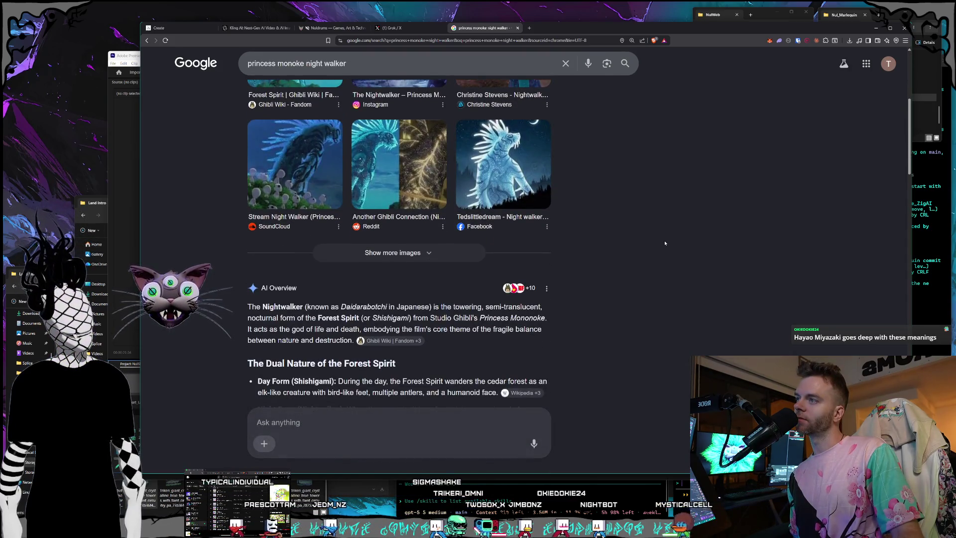
scroll(664, 243, "down", 12)
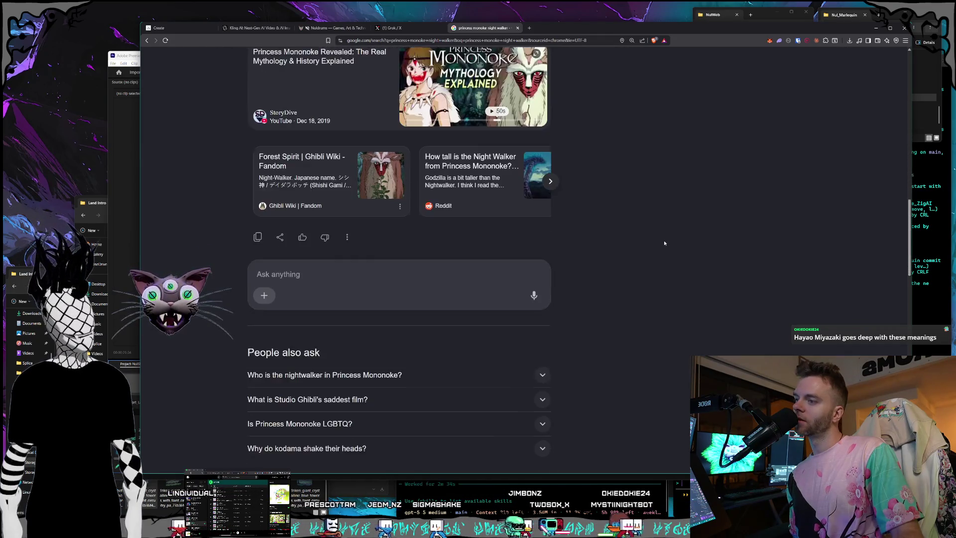
scroll(664, 243, "down", 12)
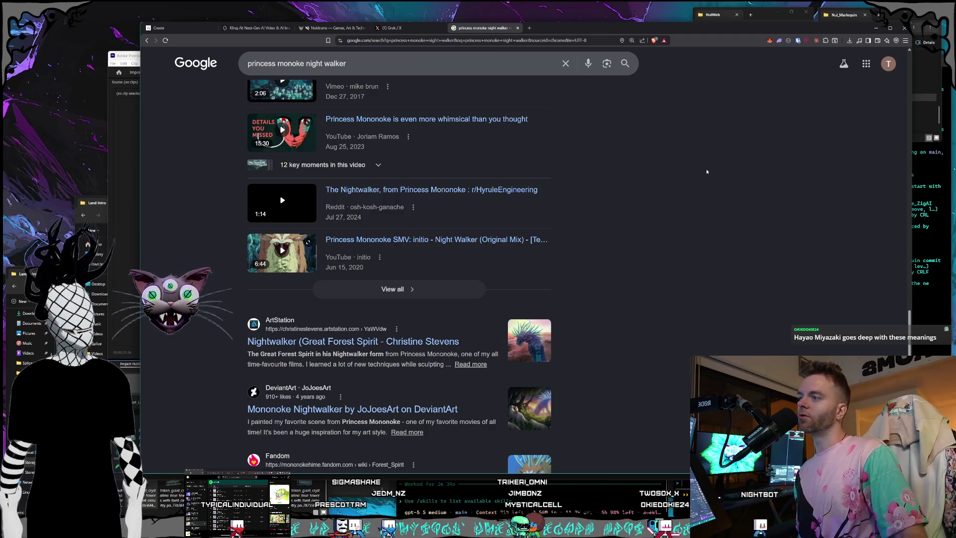
scroll(621, 273, "down", 1)
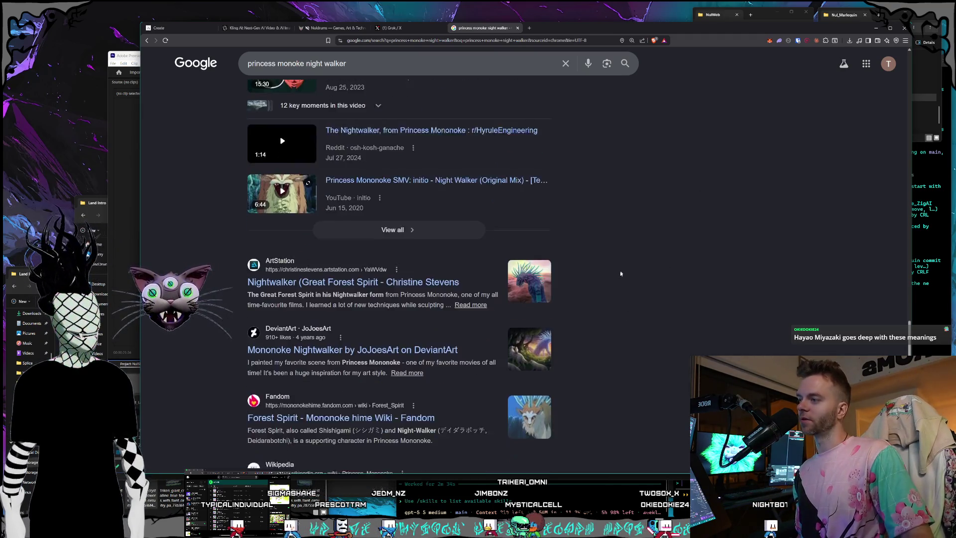
scroll(598, 264, "down", 1)
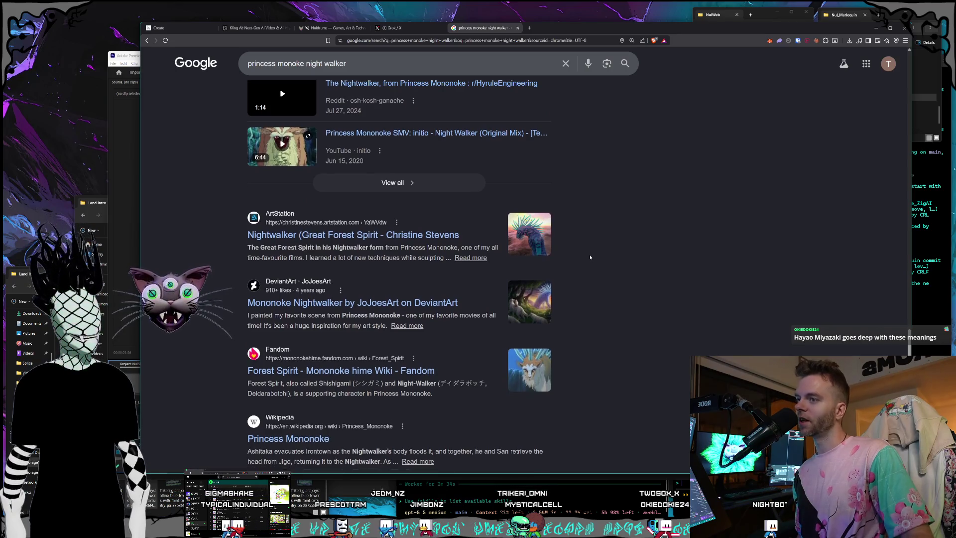
scroll(590, 257, "down", 2)
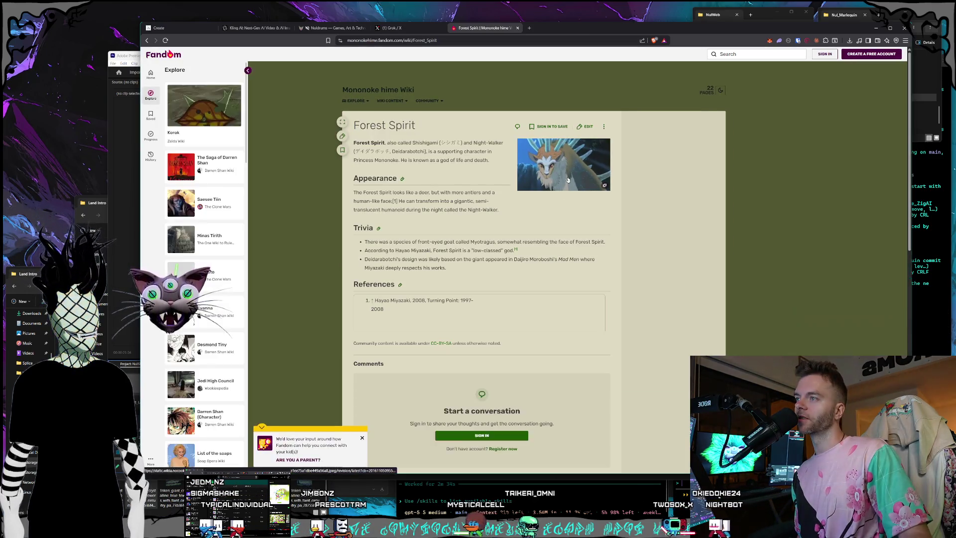
Step: Enlarge the Forest Spirit infobox picture and step through the first gallery images, including the Wa19 sketch
left_click(578, 180)
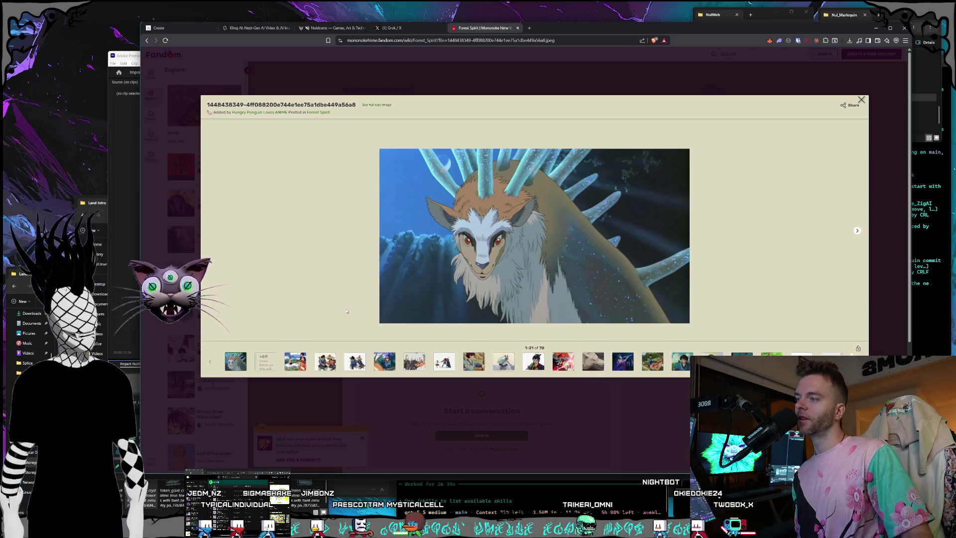
left_click(296, 367)
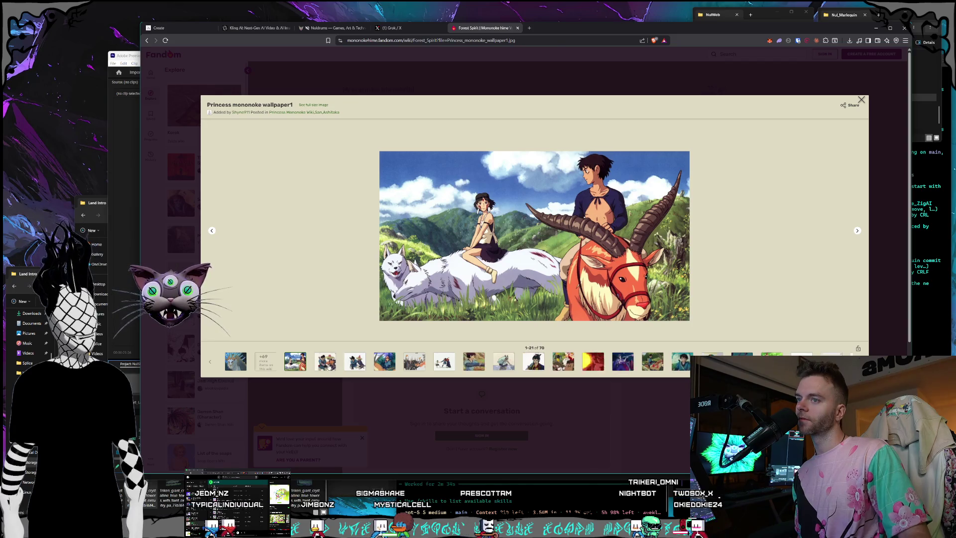
left_click(353, 359)
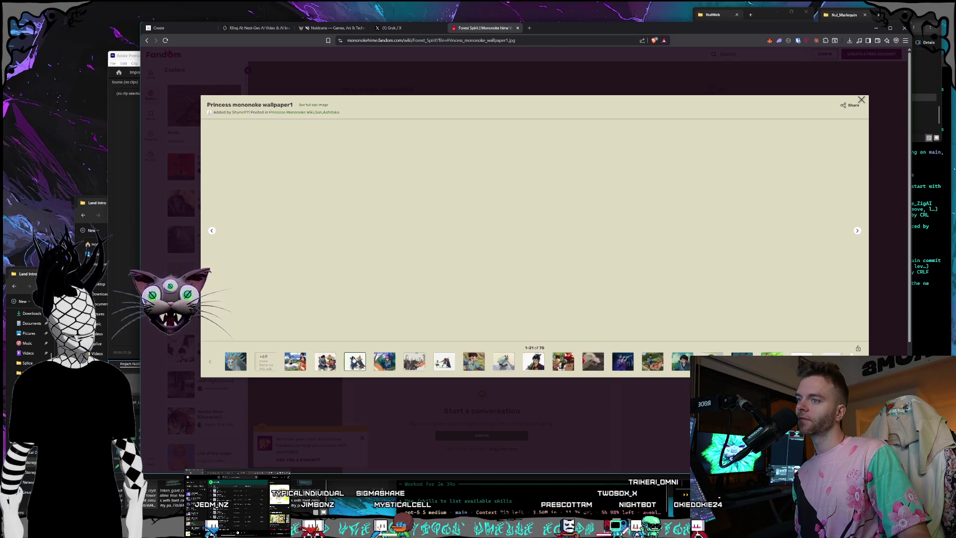
left_click(383, 368)
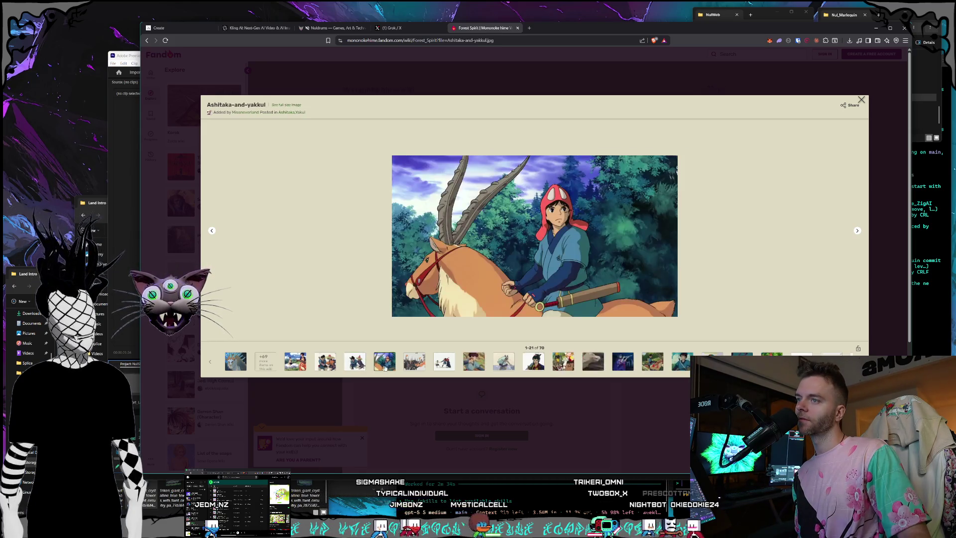
left_click(414, 363)
left_click(446, 363)
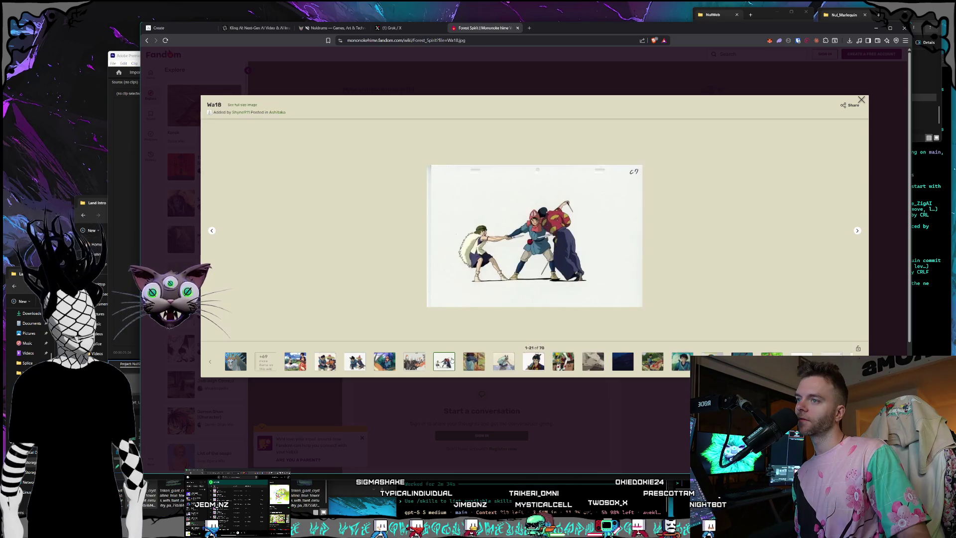
Step: Continue past the Ashitaka, San and Lady Eboshi sketches to the Ashitaka riding Yakul image
left_click(475, 363)
left_click(501, 365)
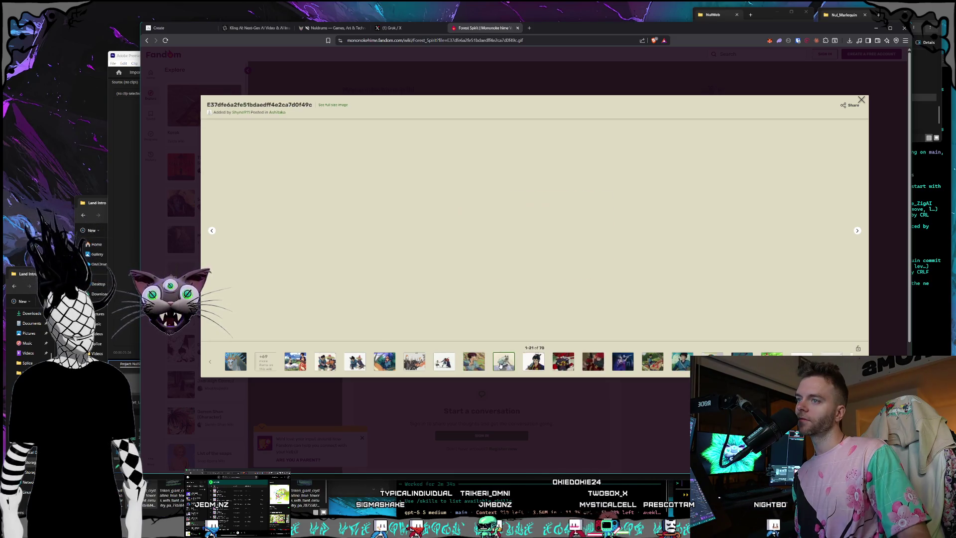
left_click(534, 364)
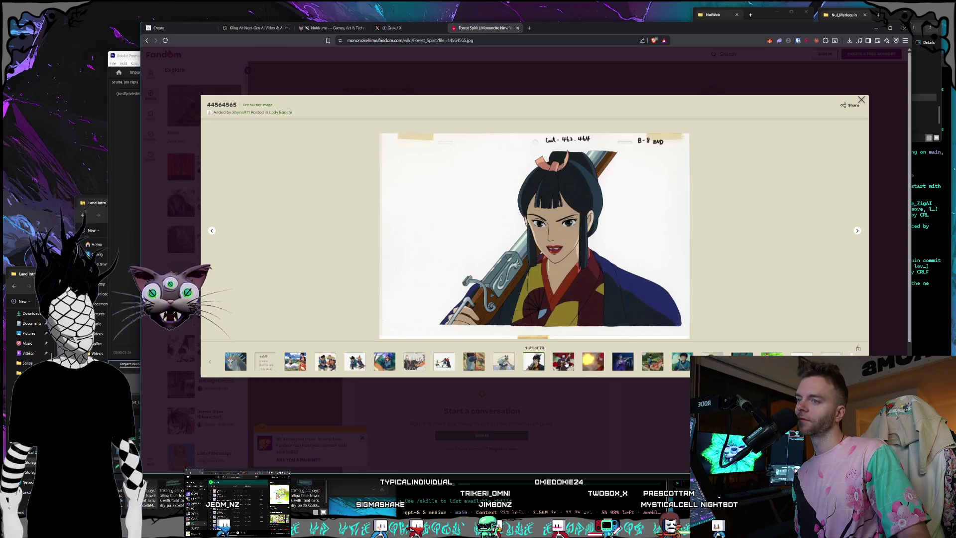
left_click(563, 364)
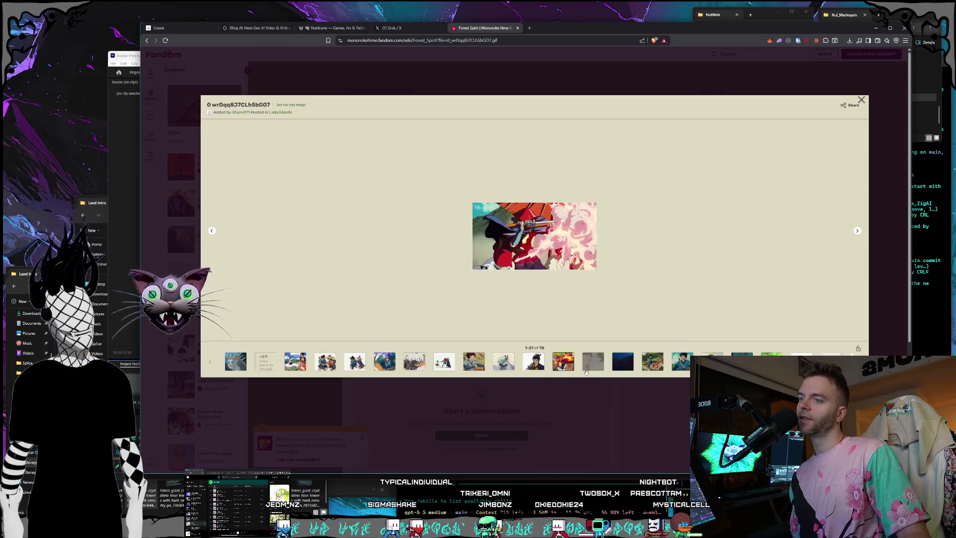
left_click(593, 362)
left_click(629, 360)
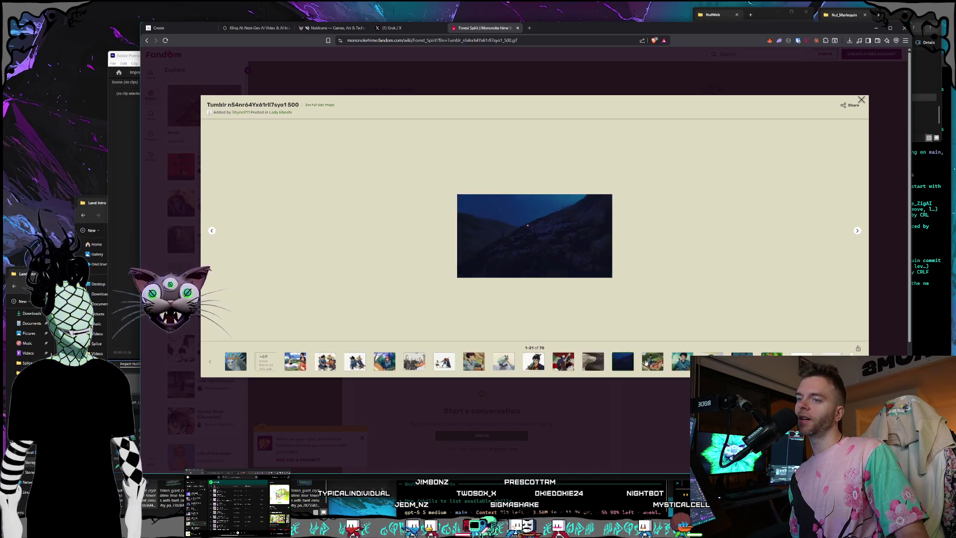
left_click(648, 363)
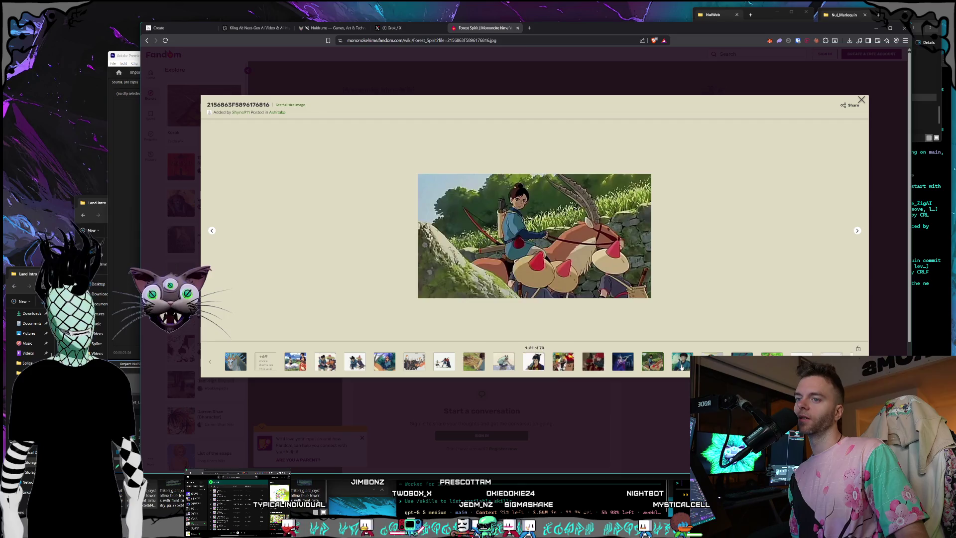